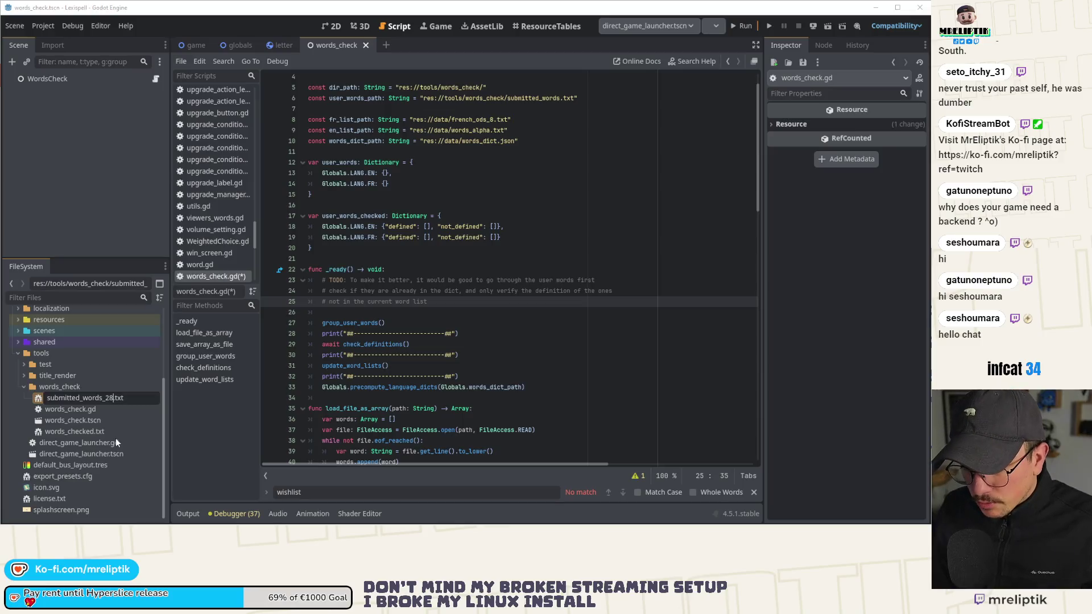
Rename the submitted words file to submitted_words_28012026.txt
{"action": "type", "text": "2025"}
{"action": "key", "text": "BackSpace"}
{"action": "type", "text": "6"}
{"action": "key", "text": "Return"}
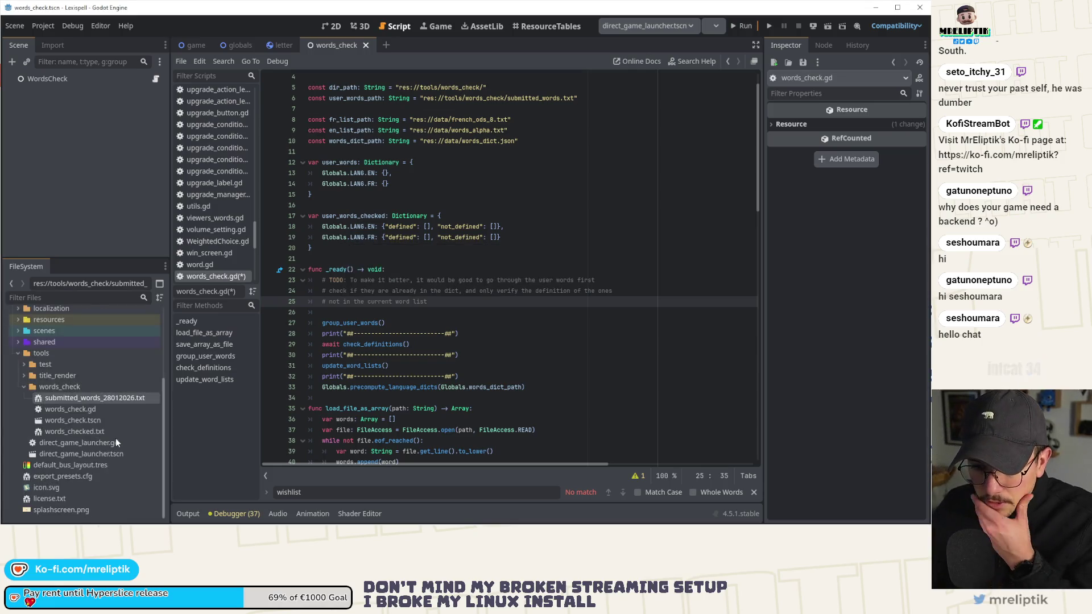
Glance at words_checked.txt, close the words_check script, and switch to Visual Studio Code
{"action": "scroll", "coordinate": [537, 207], "scroll_direction": "down", "scroll_amount": 2}
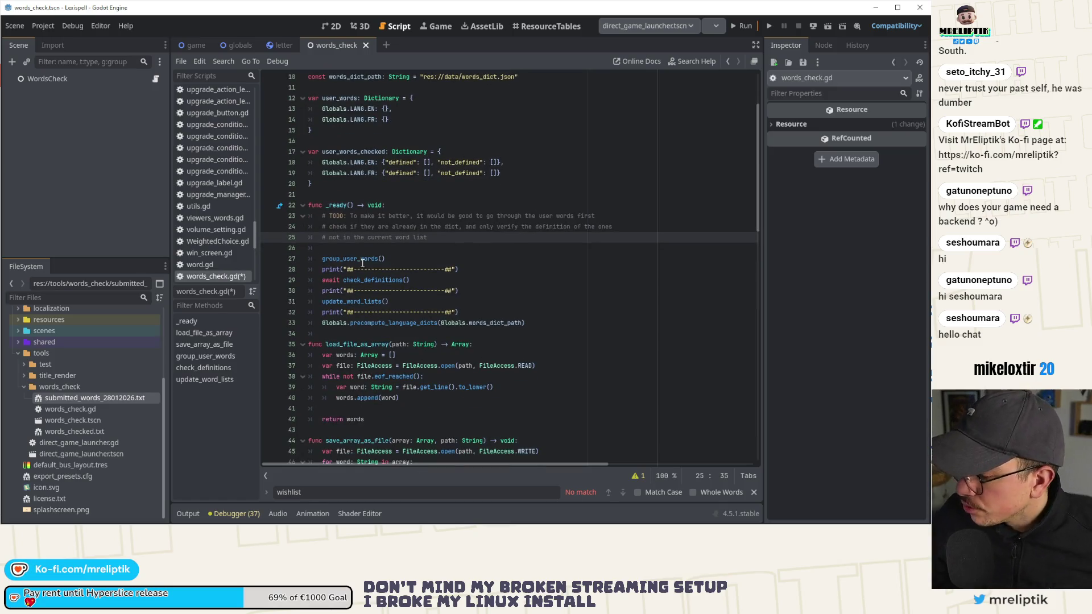
{"action": "scroll", "coordinate": [364, 263], "scroll_direction": "down", "scroll_amount": 5}
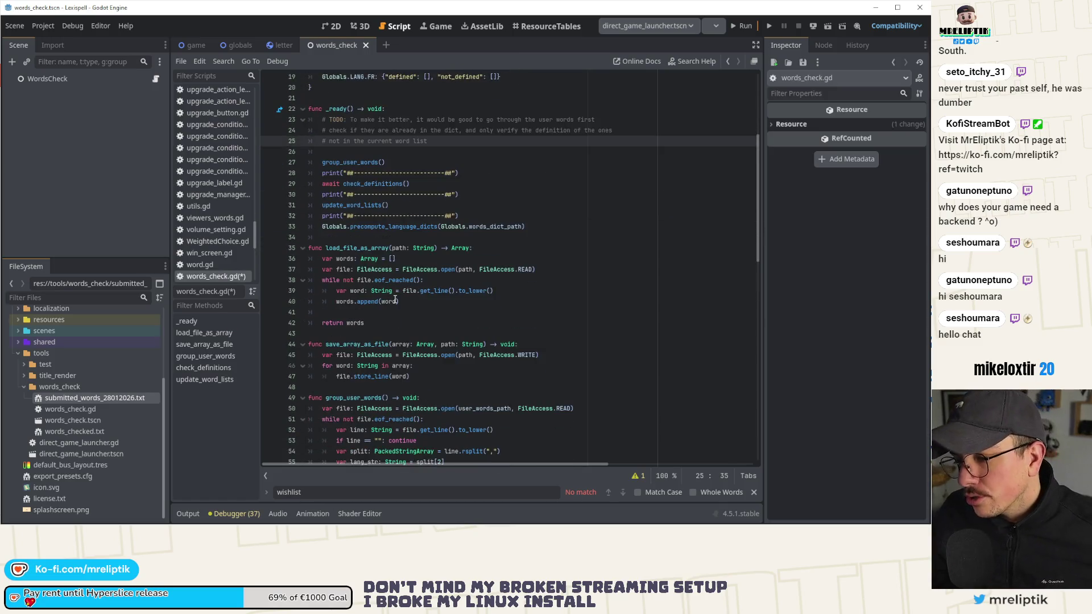
{"action": "double_click", "coordinate": [77, 432]}
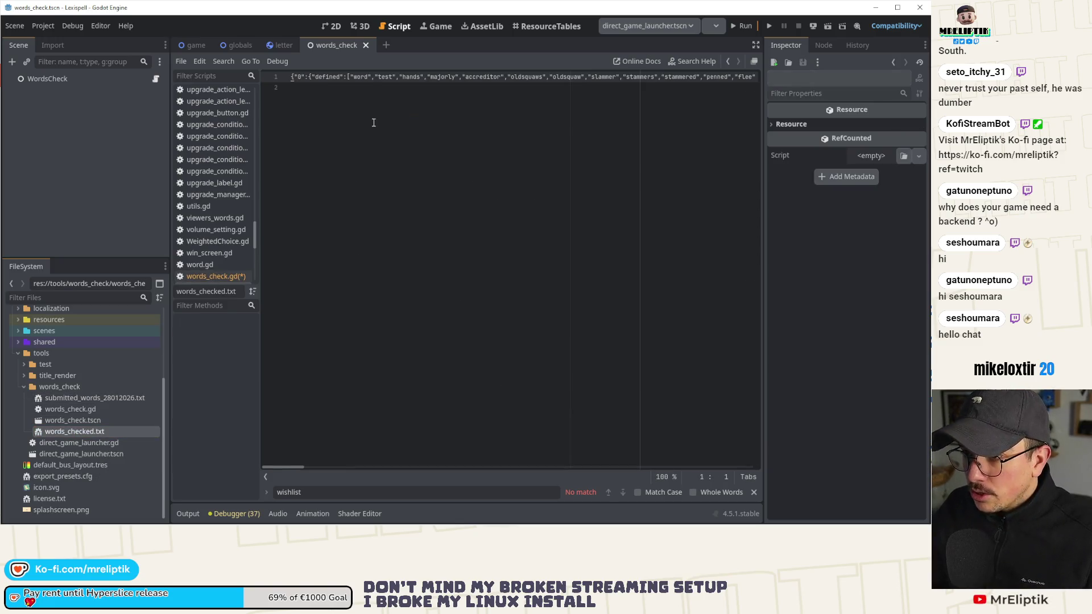
{"action": "left_click", "coordinate": [366, 46]}
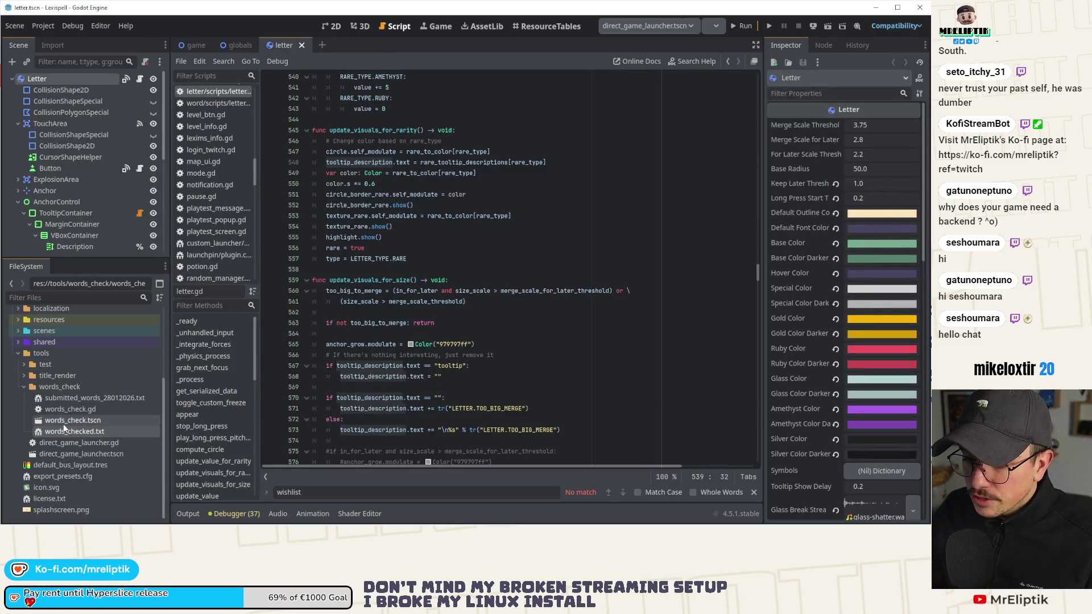
{"action": "key", "text": "alt+Tab"}
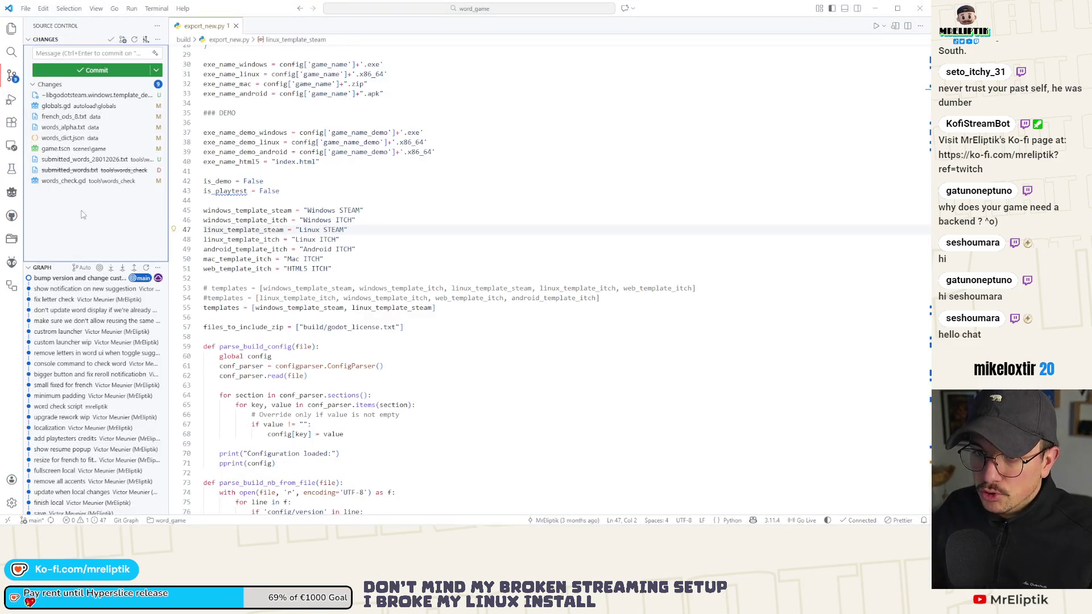
Stage french_ods_8.txt, words_alpha.txt and words_dict.json and commit them as 'update words with user submitted…'
{"action": "left_click", "coordinate": [67, 181]}
{"action": "left_click", "coordinate": [64, 117]}
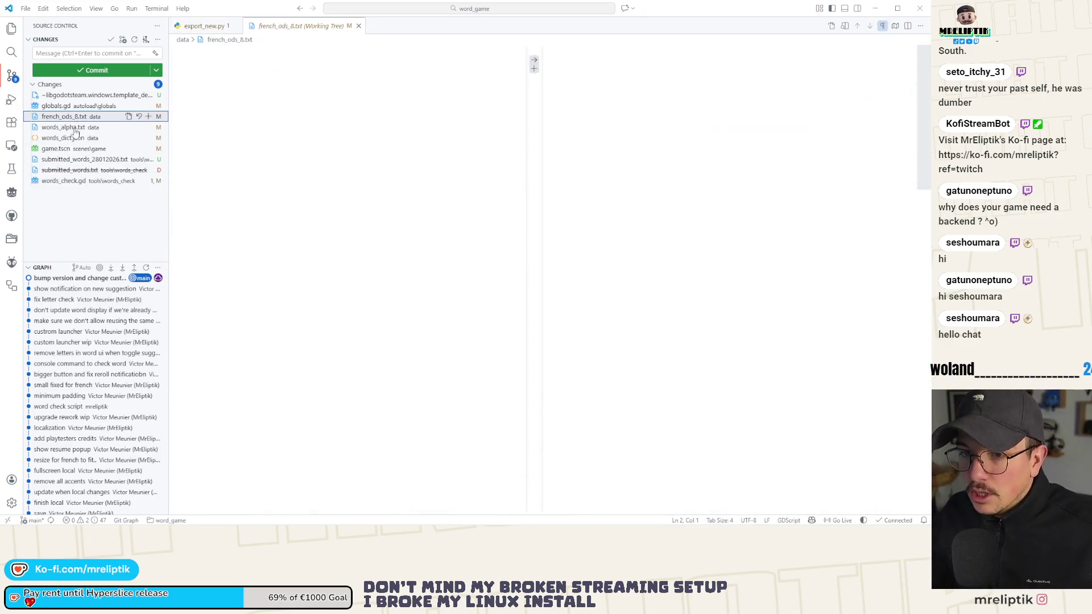
{"action": "left_click", "coordinate": [76, 138], "text": "shift"}
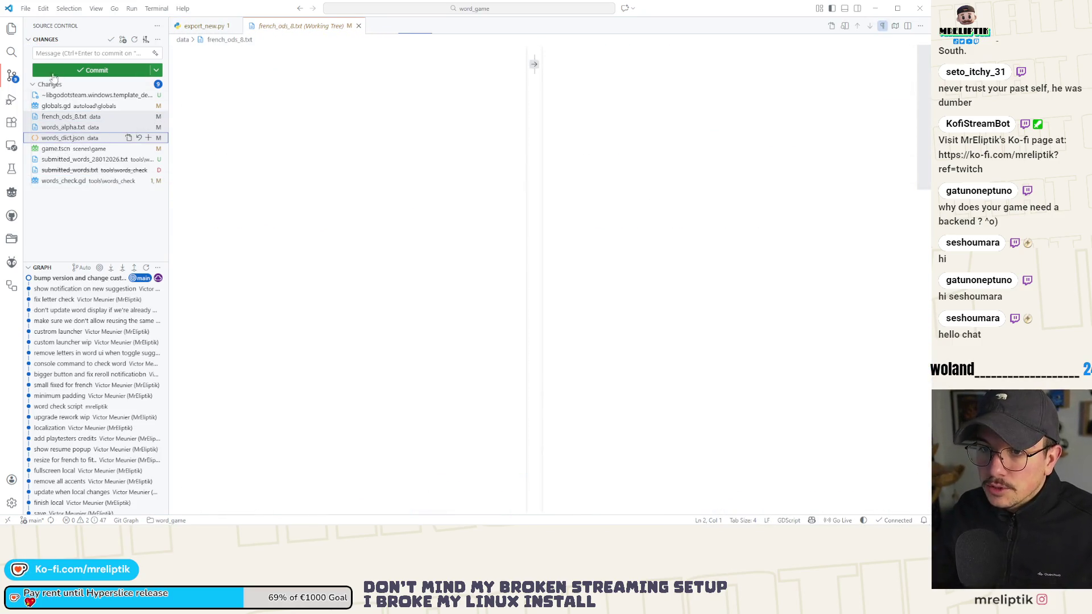
{"action": "left_click", "coordinate": [148, 127]}
{"action": "left_click", "coordinate": [64, 54]}
{"action": "type", "text": "update words"}
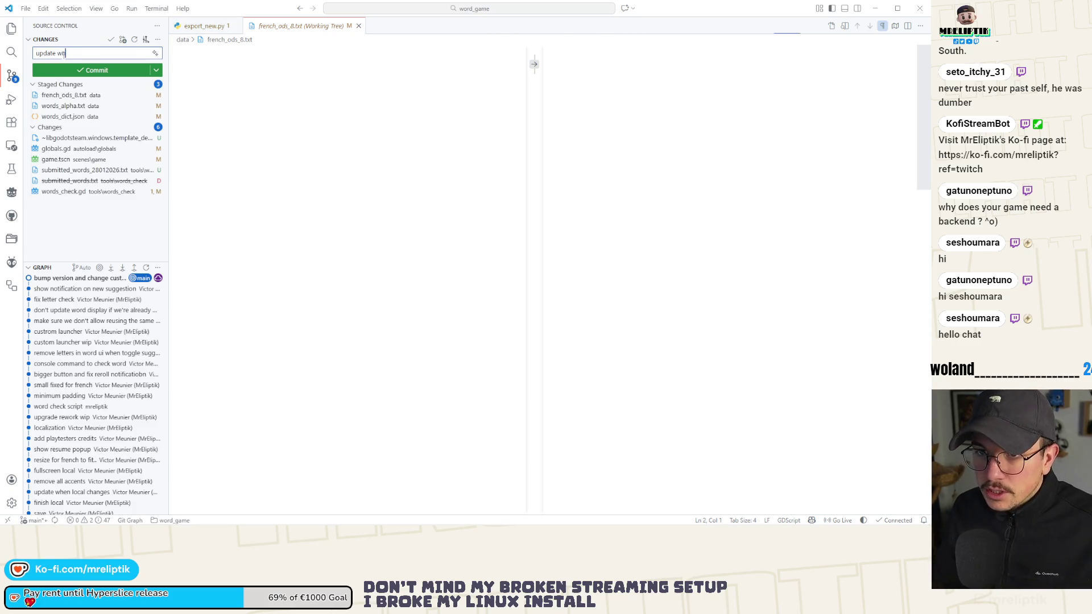
{"action": "type", "text": " with user submitte"}
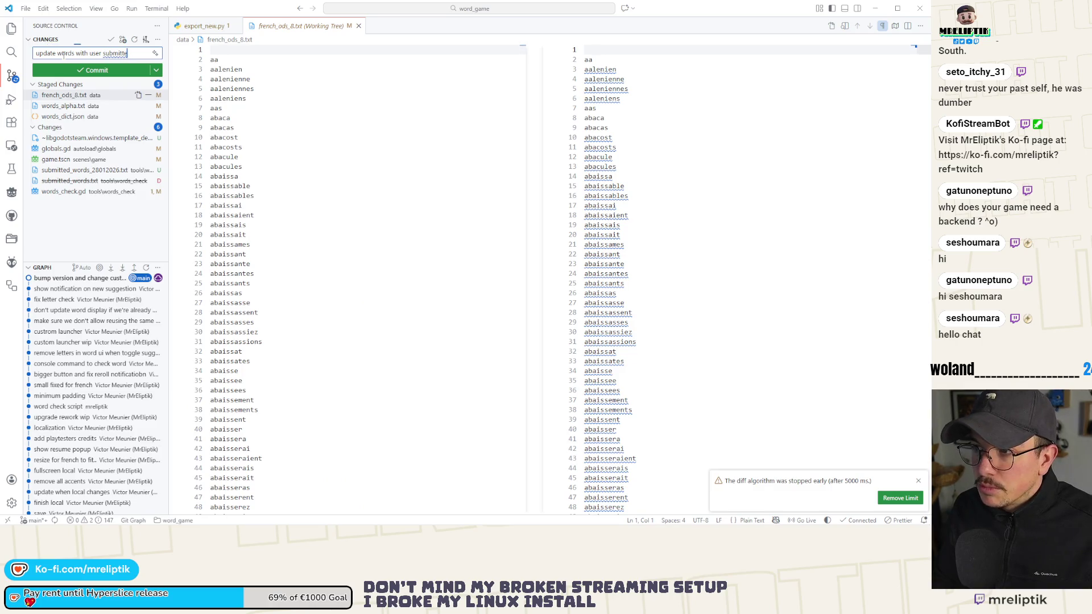
{"action": "key", "text": "ctrl+Return"}
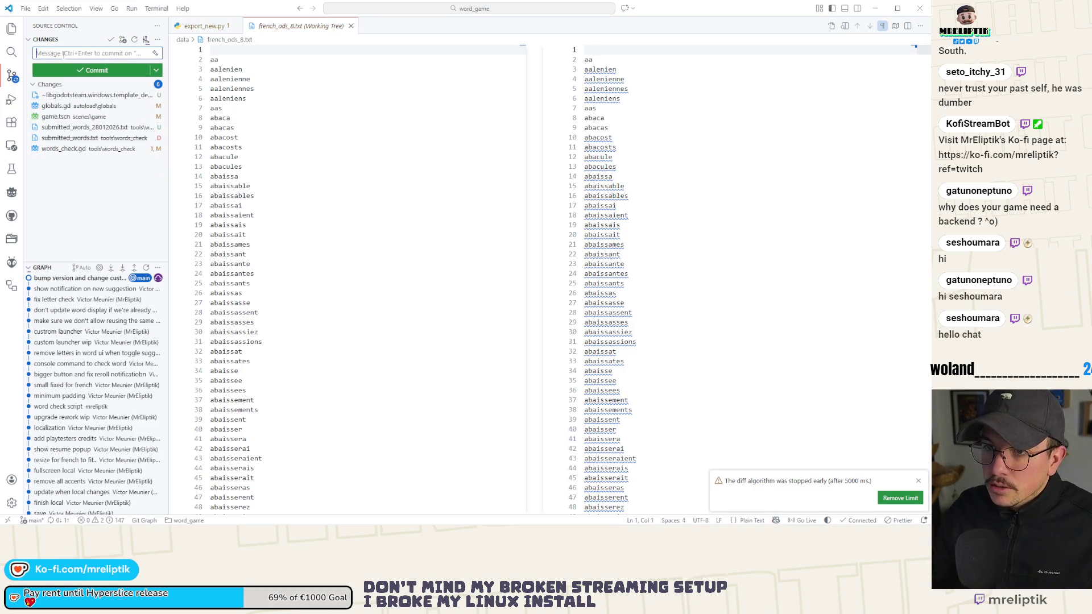
Review the changes in globals.gd, game.tscn and the new submitted_words_28012026.txt
{"action": "left_click", "coordinate": [60, 107]}
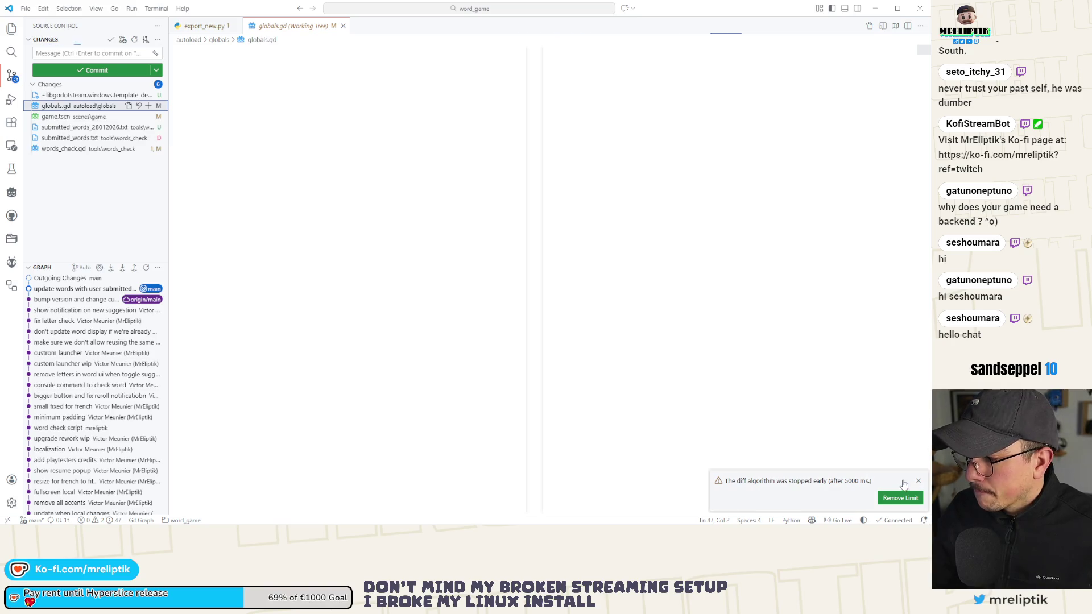
{"action": "left_click", "coordinate": [66, 118]}
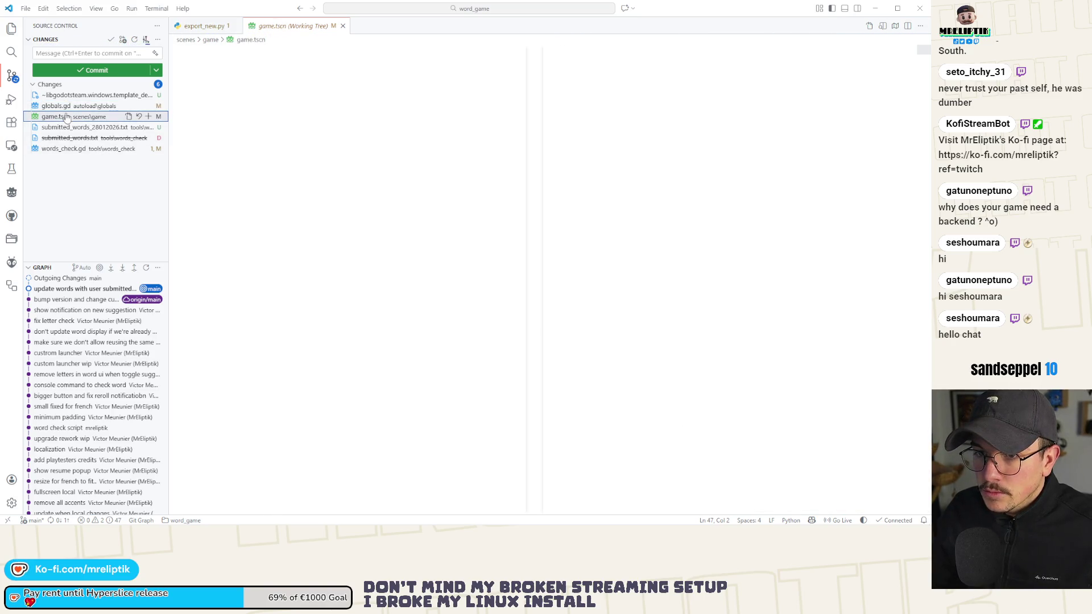
{"action": "left_click", "coordinate": [66, 130]}
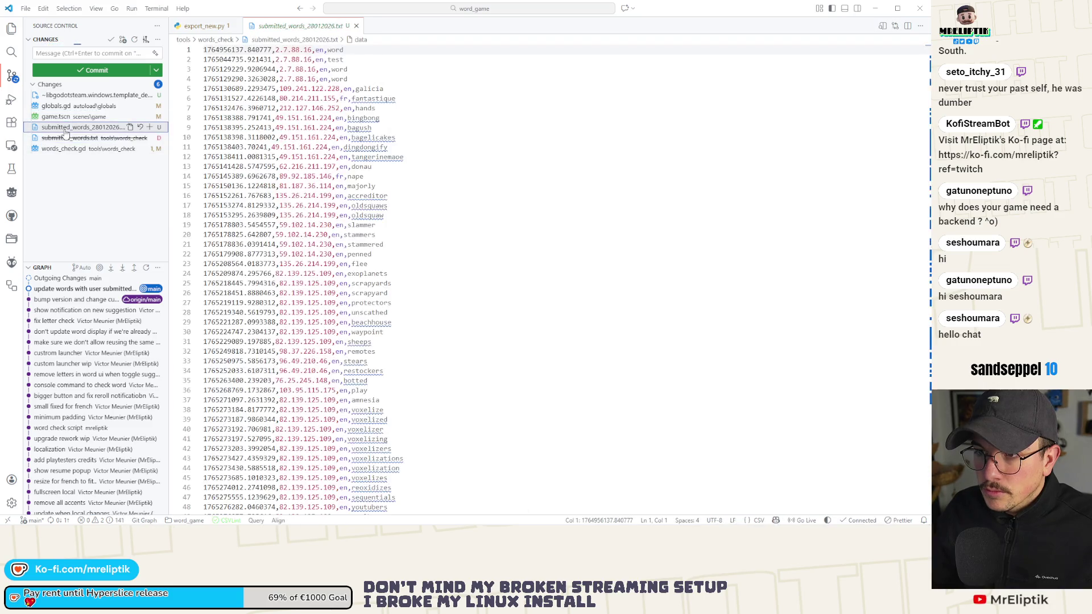
{"action": "left_click", "coordinate": [356, 26]}
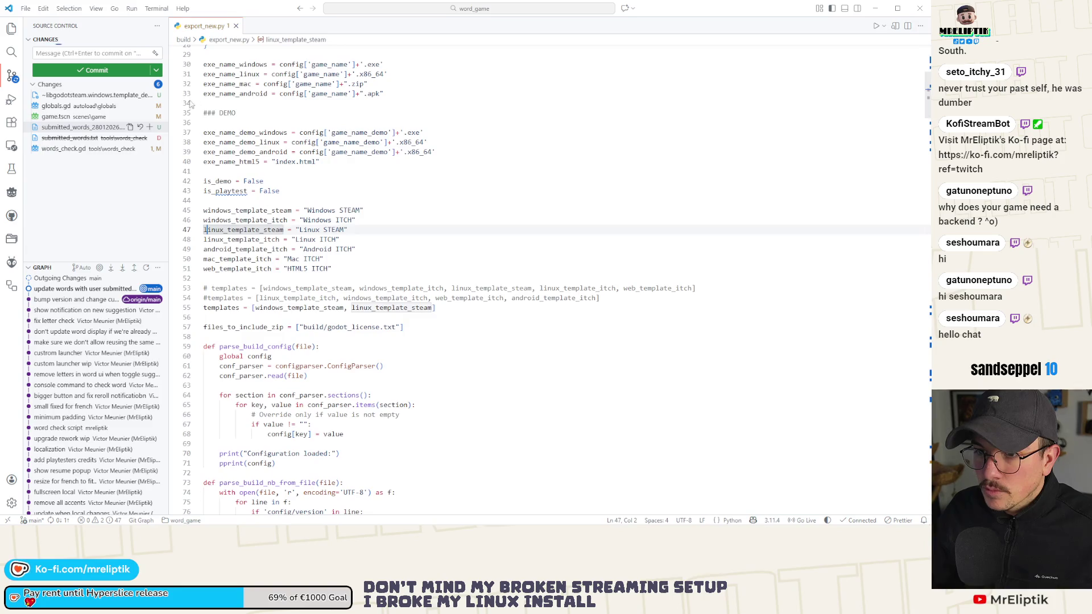
{"action": "left_click", "coordinate": [66, 140]}
{"action": "left_click", "coordinate": [77, 128]}
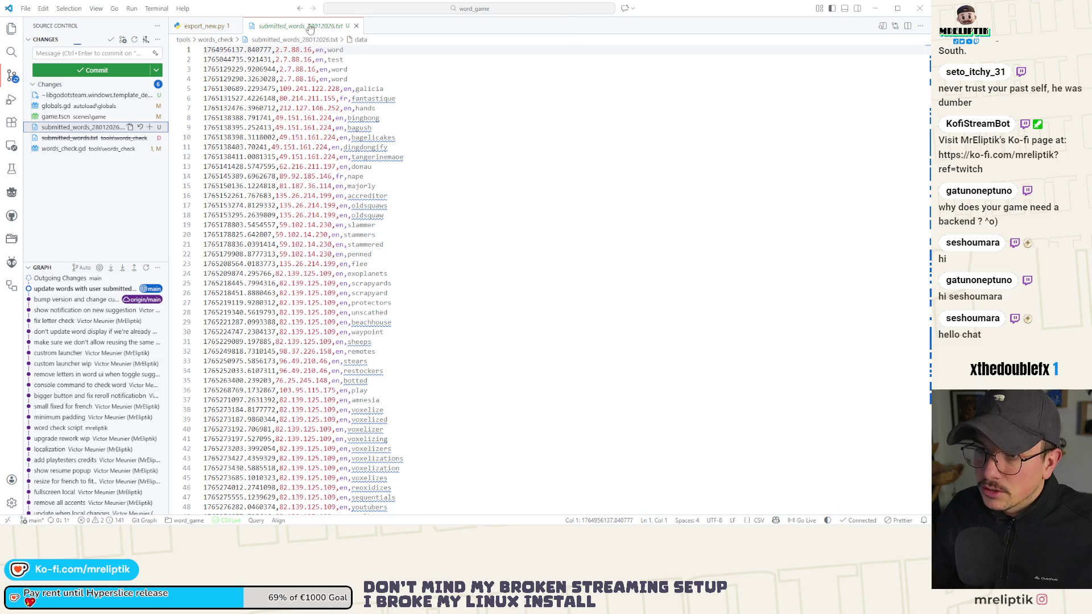
{"action": "left_click", "coordinate": [356, 26]}
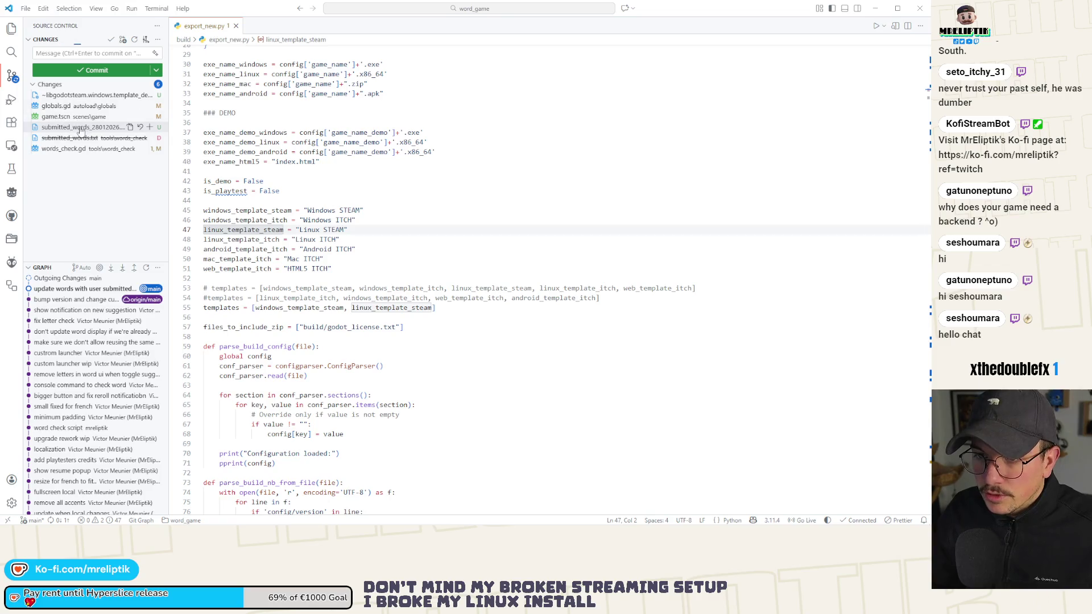
Reveal submitted_words_28012026.txt in File Explorer, then view the words_check.gd diff
{"action": "right_click", "coordinate": [80, 128]}
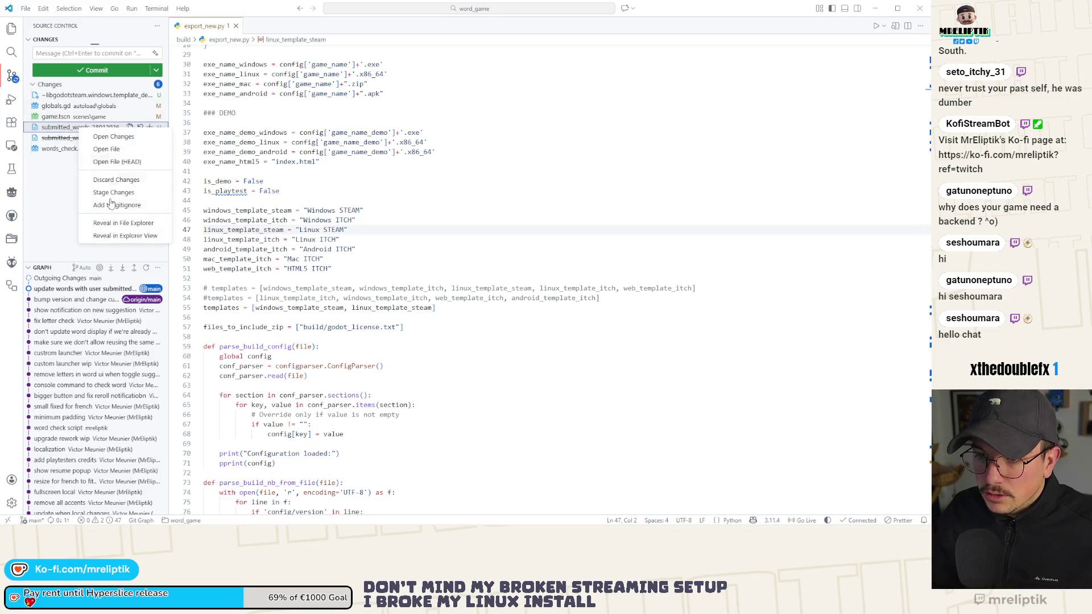
{"action": "left_click", "coordinate": [130, 223]}
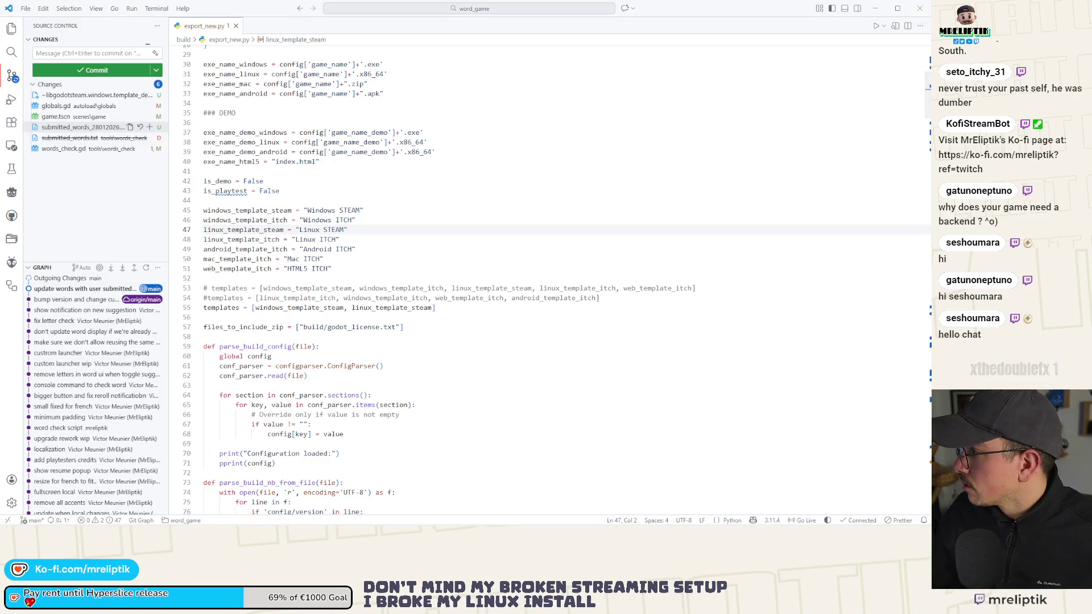
{"action": "left_click", "coordinate": [95, 149]}
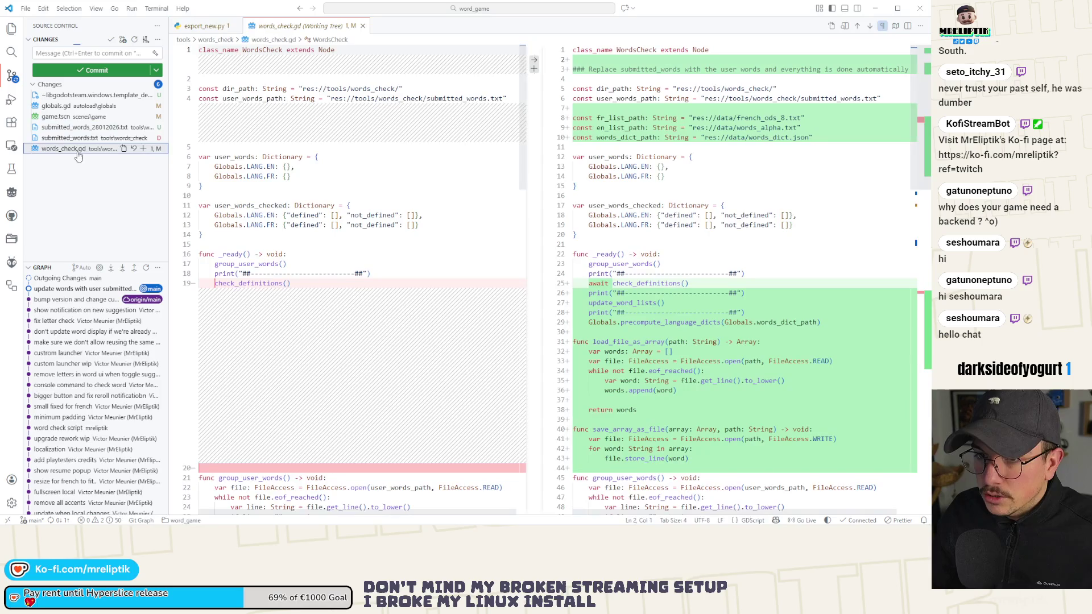
Stage words_check.gd with draft message 'finish word check', check globals.gd, then return to Godot
{"action": "left_click", "coordinate": [143, 150]}
{"action": "left_click", "coordinate": [94, 50]}
{"action": "type", "text": "finish wor"}
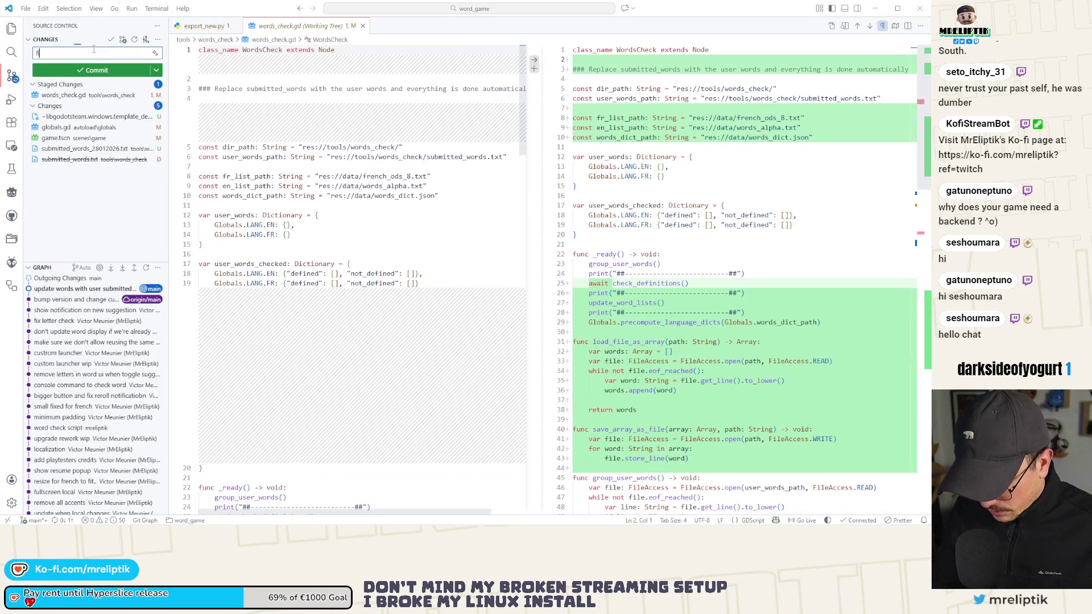
{"action": "type", "text": "d check with merging"}
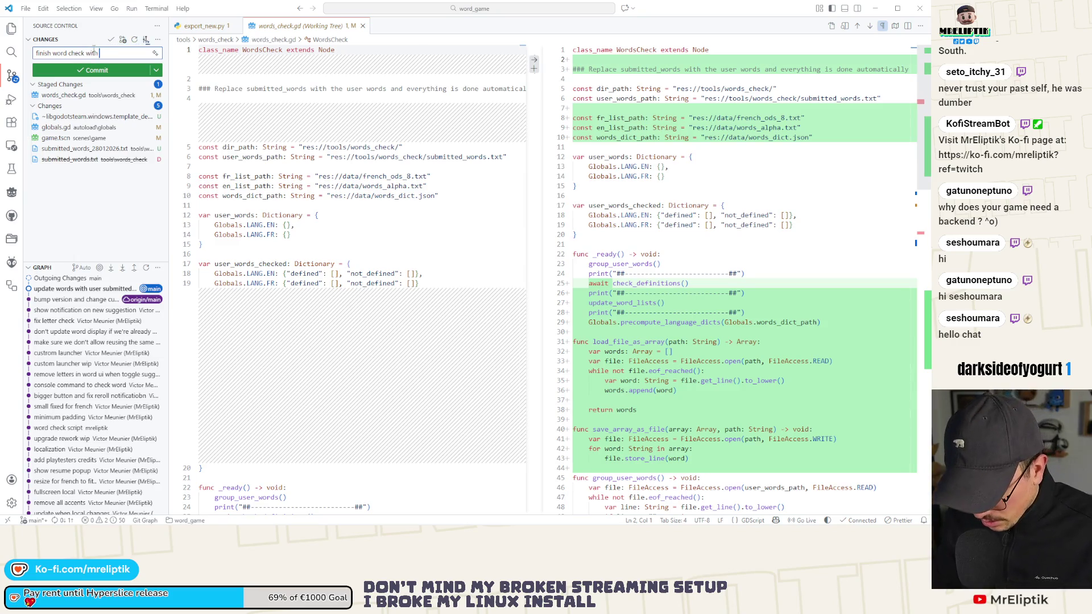
{"action": "left_click", "coordinate": [65, 128]}
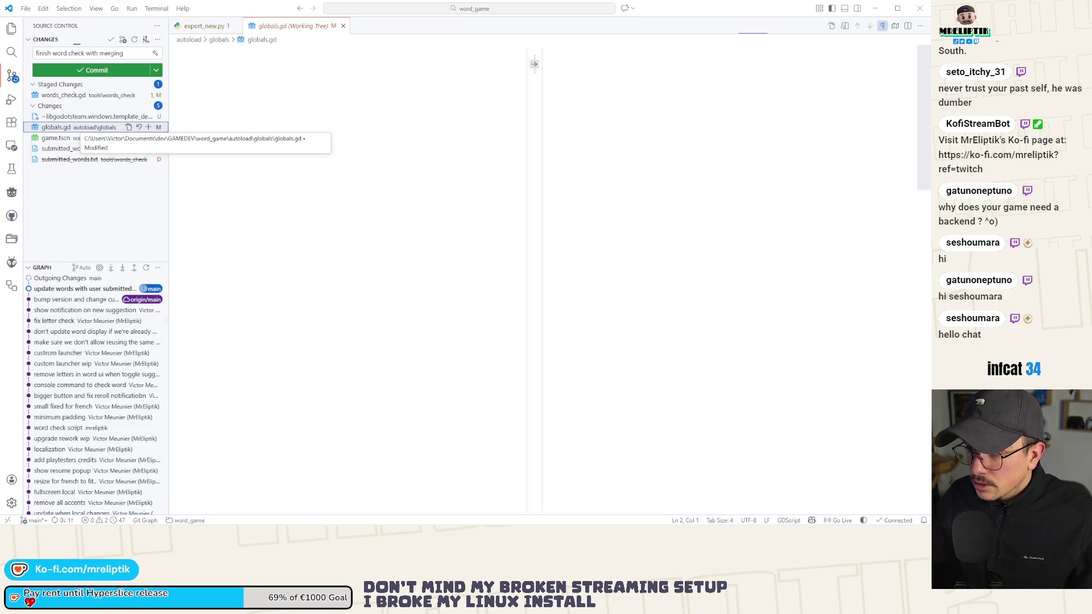
{"action": "key", "text": "alt+Tab"}
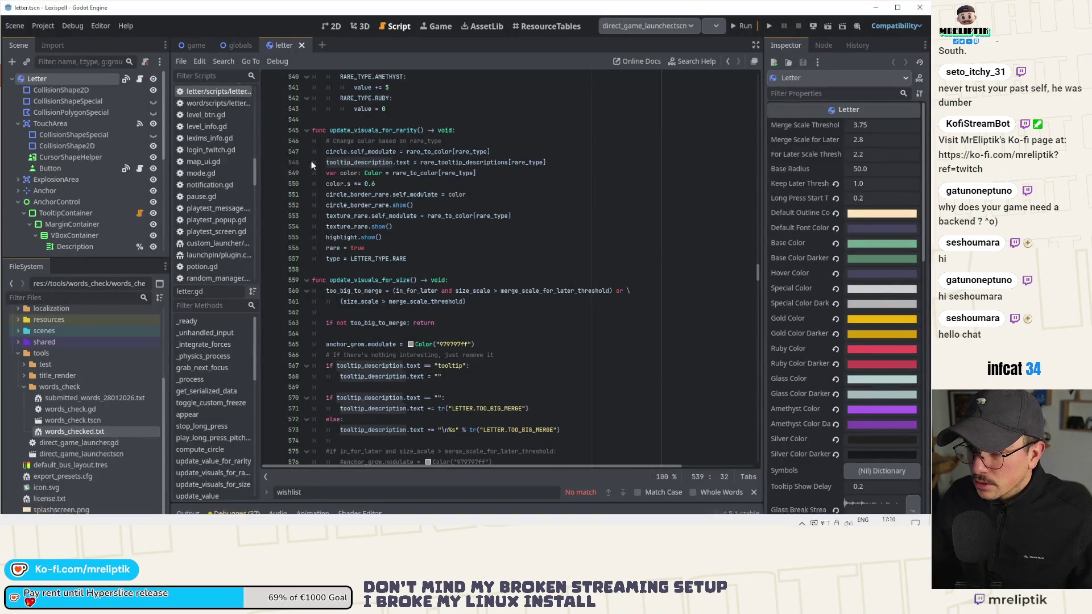
Look over letter.gd and the globals.gd language-loading code in Godot, then return to VS Code
{"action": "scroll", "coordinate": [377, 330], "scroll_direction": "down", "scroll_amount": 5}
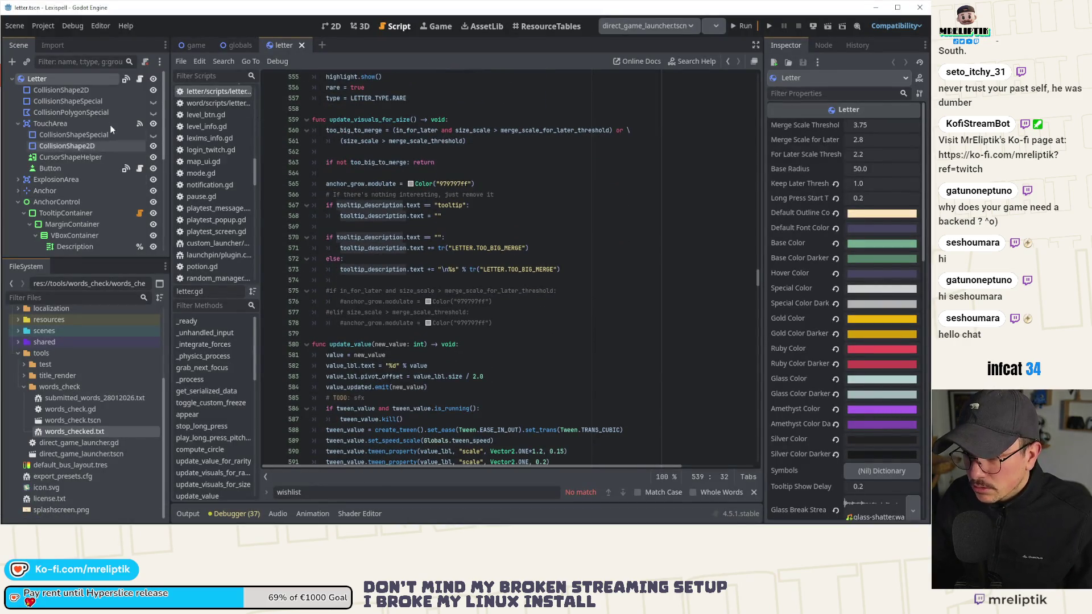
{"action": "left_click", "coordinate": [374, 166]}
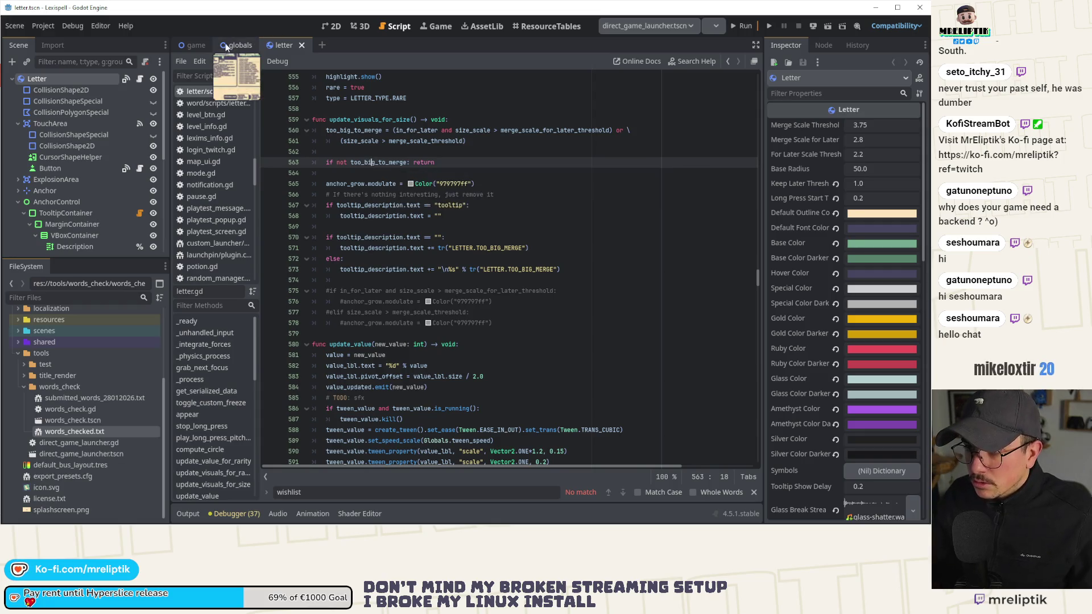
{"action": "left_click", "coordinate": [234, 46]}
{"action": "scroll", "coordinate": [397, 178], "scroll_direction": "down", "scroll_amount": 7}
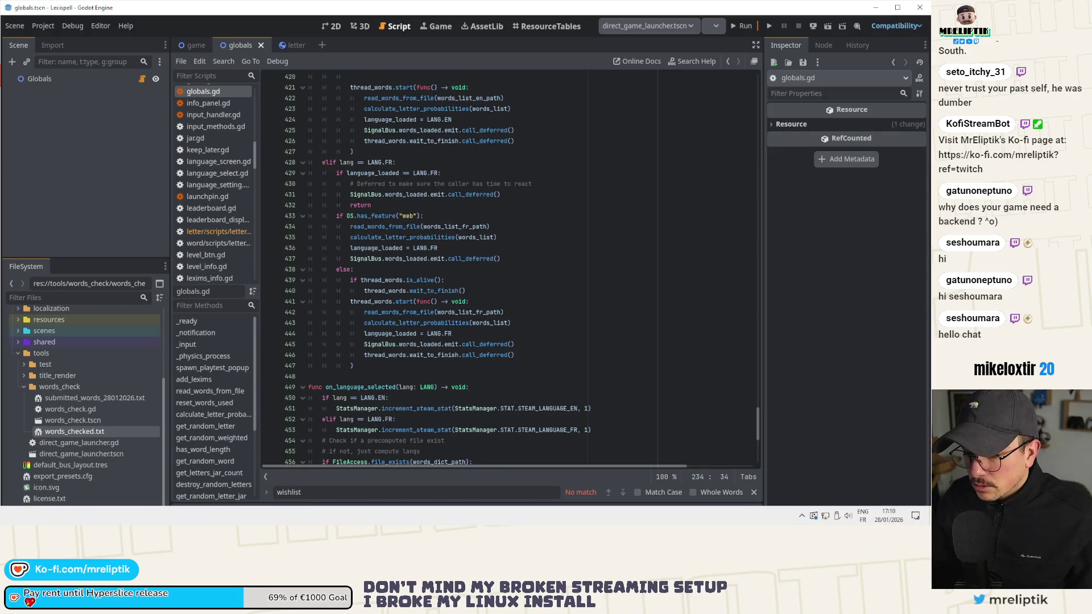
{"action": "key", "text": "alt+Tab"}
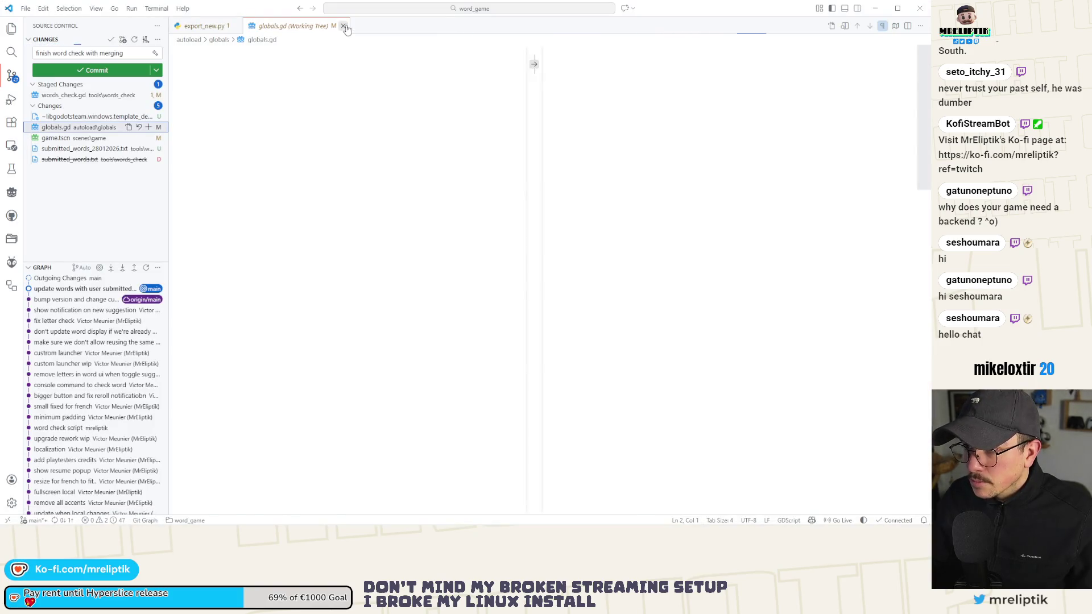
Close the globals.gd diff tabs and switch the side panel to the project files
{"action": "left_click", "coordinate": [343, 26]}
{"action": "left_click", "coordinate": [74, 129]}
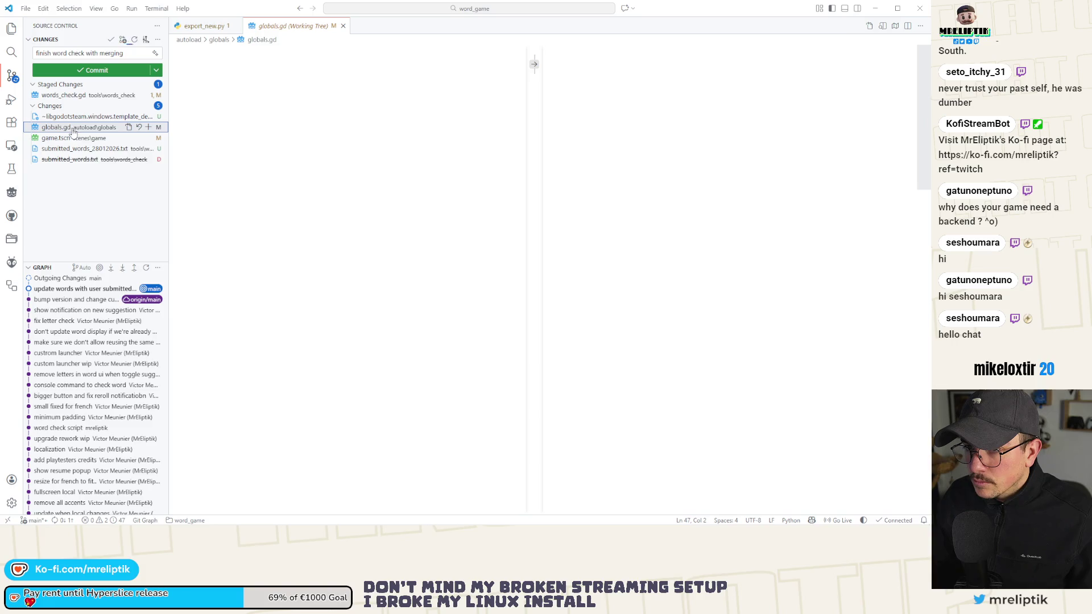
{"action": "left_click", "coordinate": [343, 26]}
{"action": "left_click", "coordinate": [12, 29]}
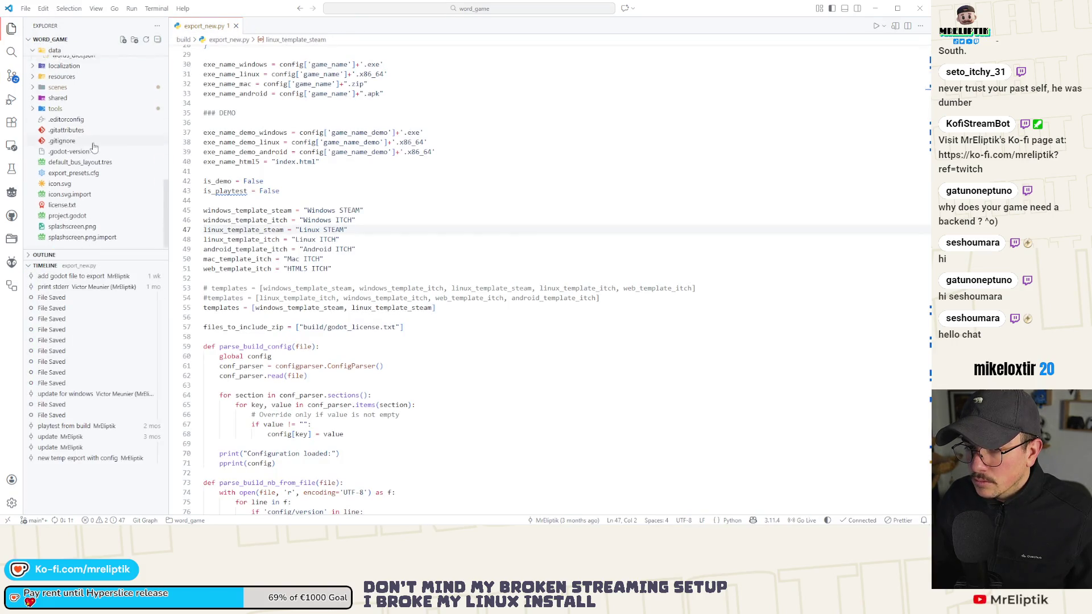
{"action": "scroll", "coordinate": [91, 142], "scroll_direction": "up", "scroll_amount": 5}
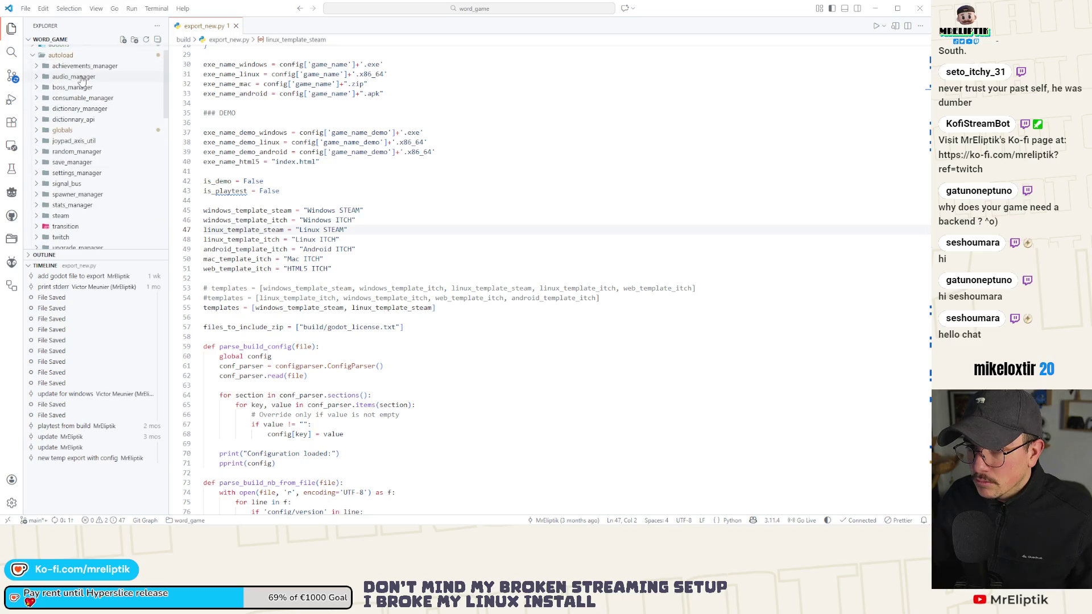
Open globals.gd via Ctrl+P quick search and scroll through its code
{"action": "key", "text": "ctrl+p"}
{"action": "type", "text": "globals"}
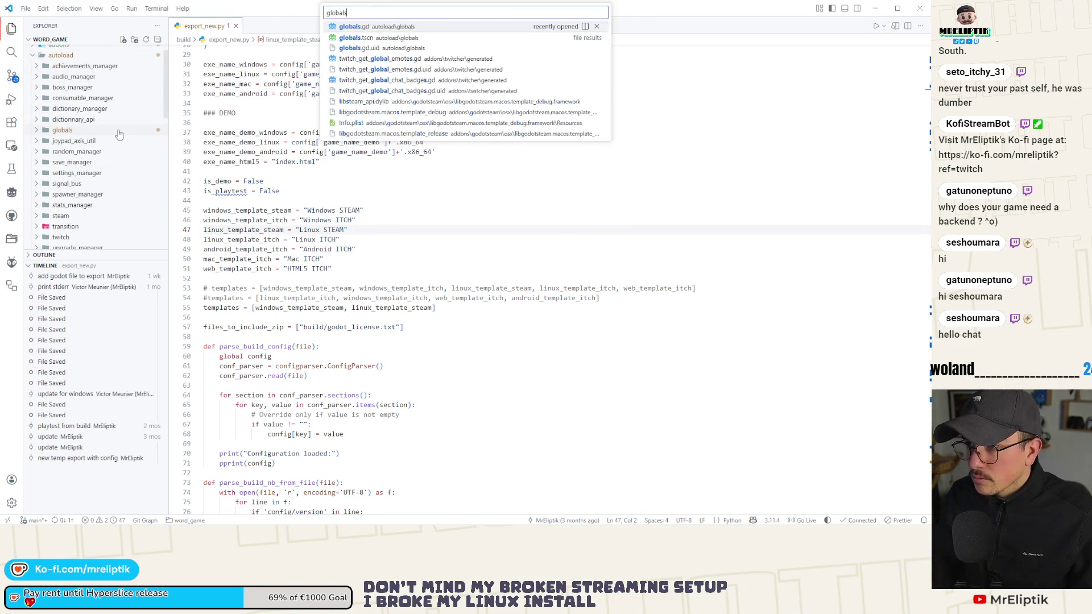
{"action": "key", "text": "Return"}
{"action": "scroll", "coordinate": [928, 101], "scroll_direction": "down", "scroll_amount": 10}
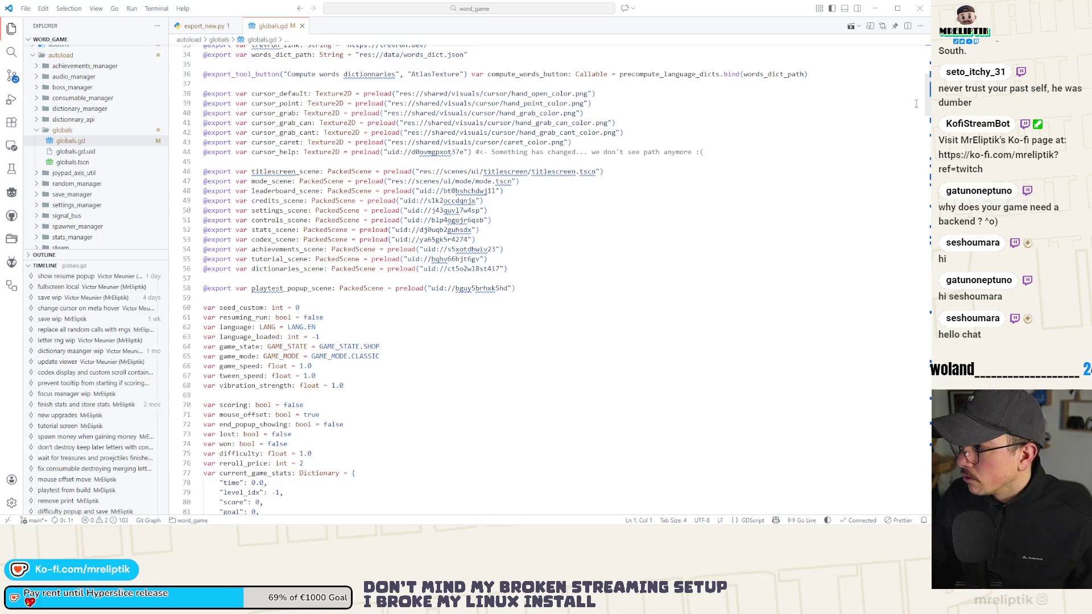
{"action": "scroll", "coordinate": [928, 101], "scroll_direction": "down", "scroll_amount": 20}
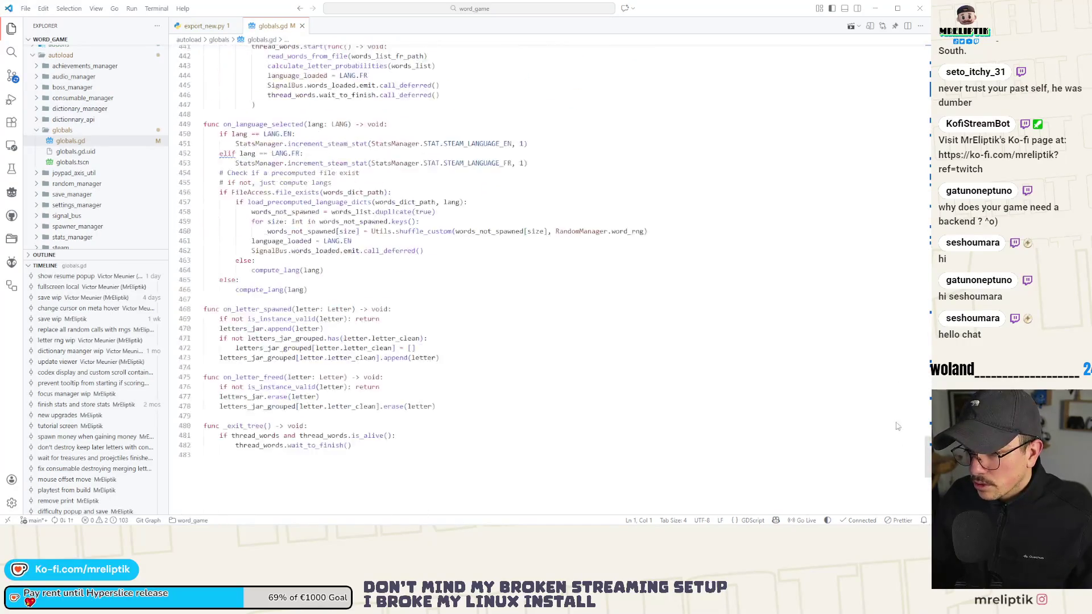
{"action": "scroll", "coordinate": [928, 101], "scroll_direction": "up", "scroll_amount": 15}
Return to export_new.py with Source Control showing the game.tscn diff
{"action": "left_click", "coordinate": [238, 25]}
{"action": "key", "text": "ctrl+shift+g"}
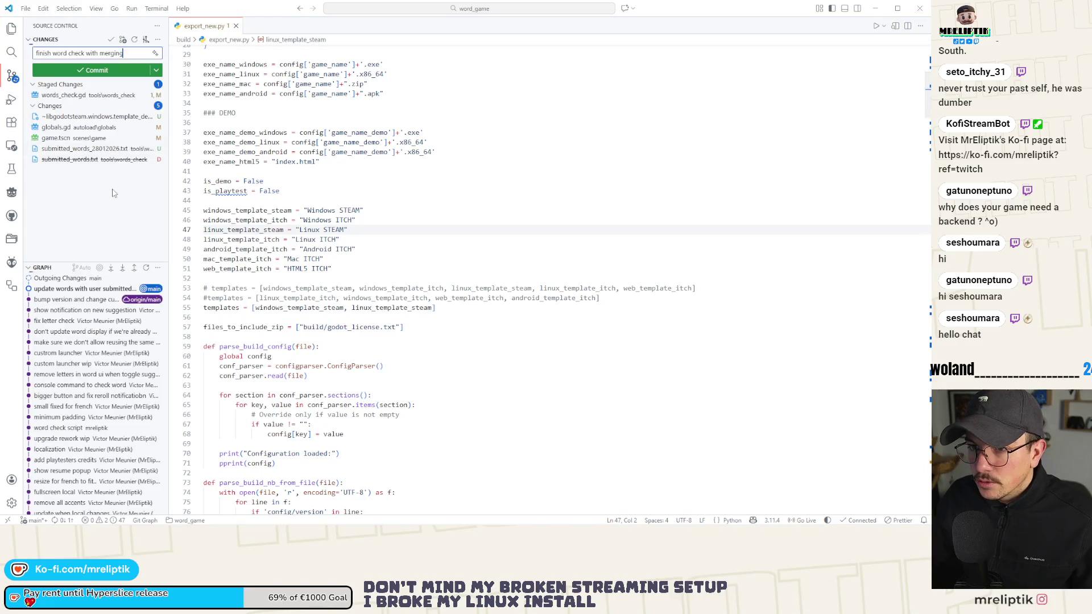
{"action": "left_click", "coordinate": [68, 141]}
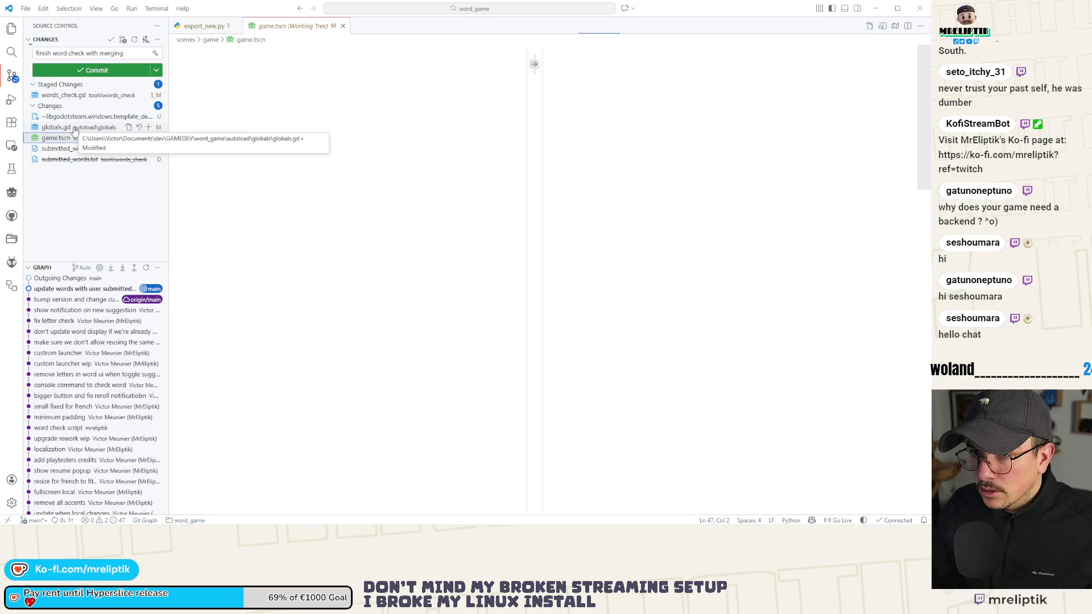
Compare the globals.gd and game.tscn diffs, then open the dated submitted words file
{"action": "left_click", "coordinate": [74, 129]}
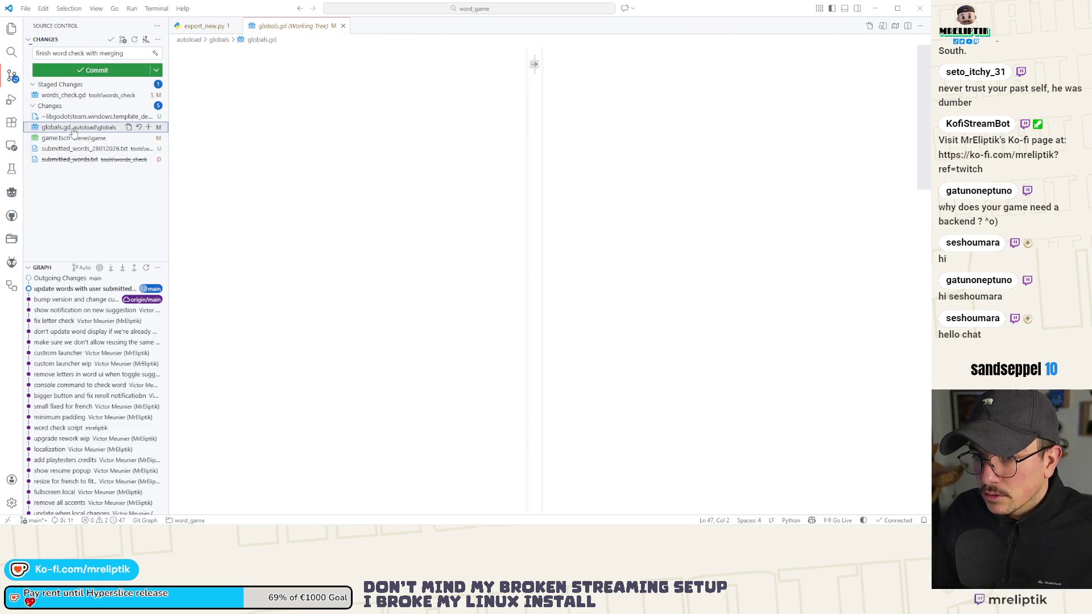
{"action": "left_click", "coordinate": [69, 140]}
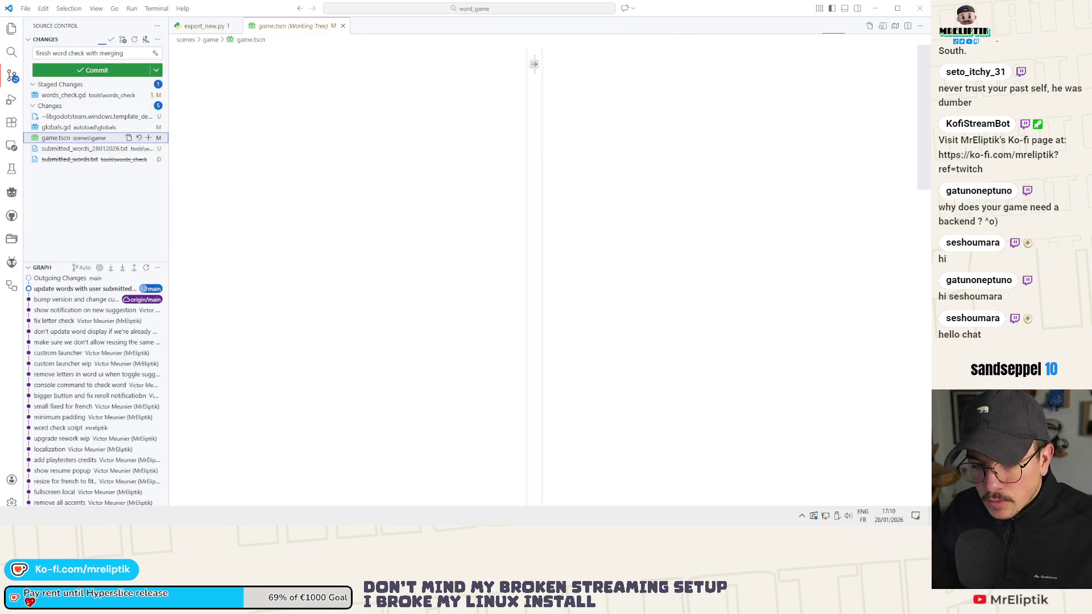
{"action": "left_click", "coordinate": [80, 149]}
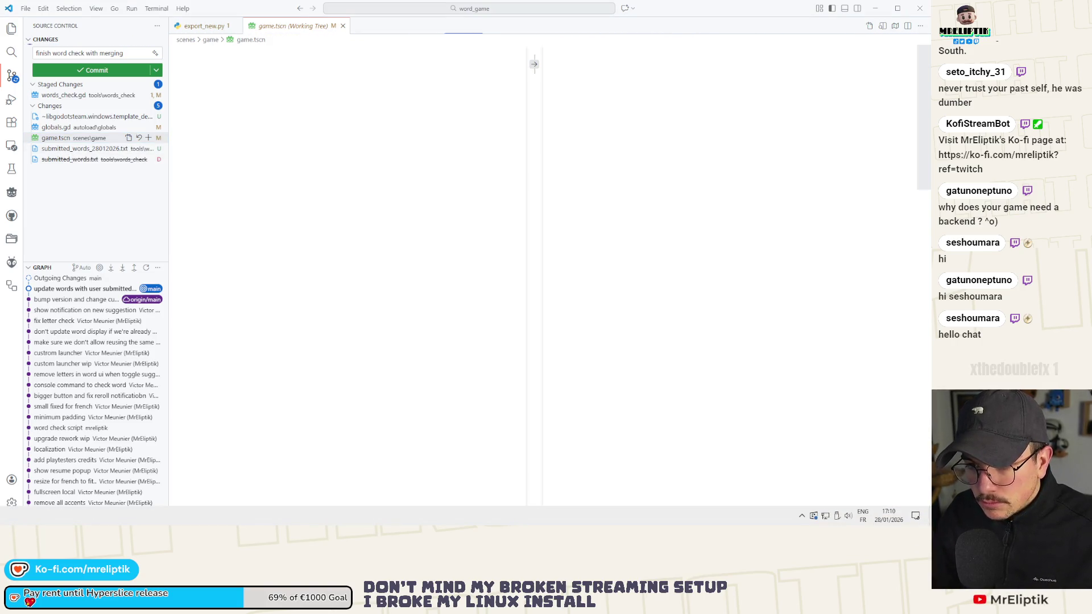
Add the submitted words file to .gitignore, generalising the rule to tools/words_check/*.txt
{"action": "right_click", "coordinate": [66, 150]}
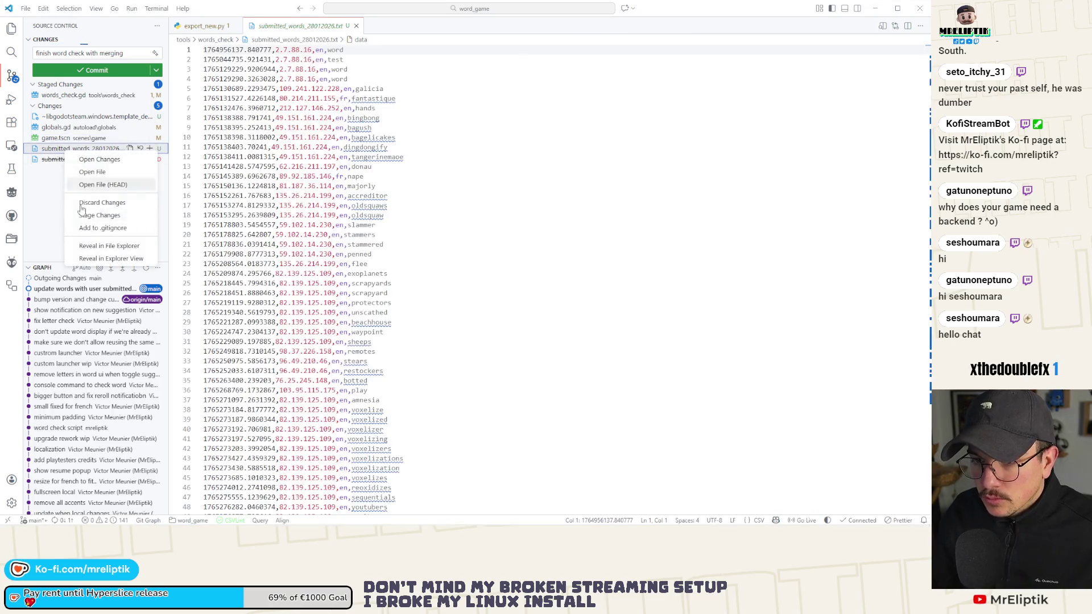
{"action": "left_click", "coordinate": [113, 228]}
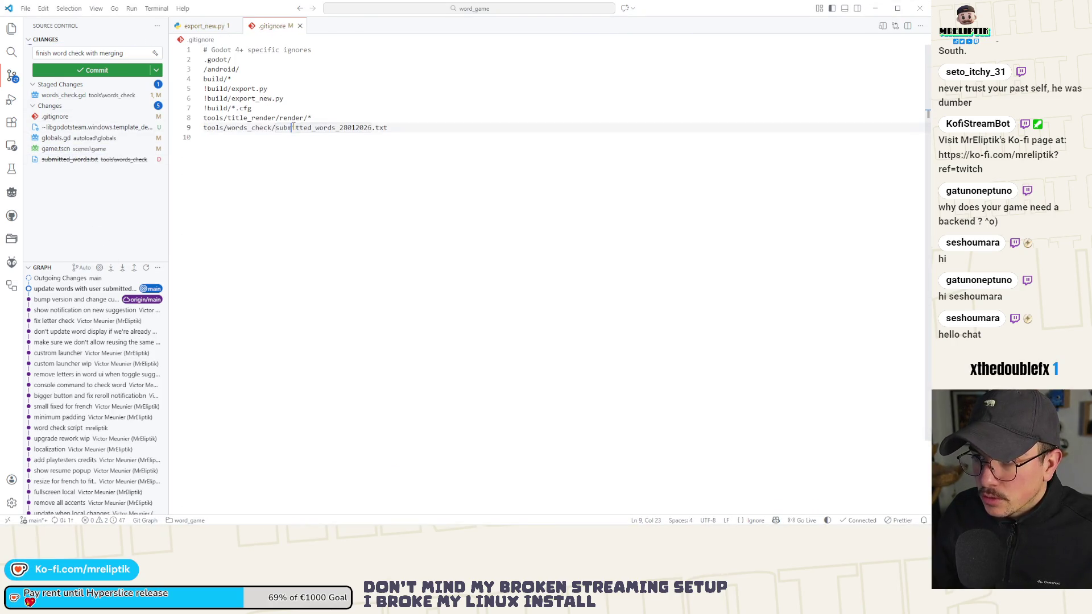
{"action": "left_click_drag", "start_coordinate": [275, 129], "coordinate": [373, 129]}
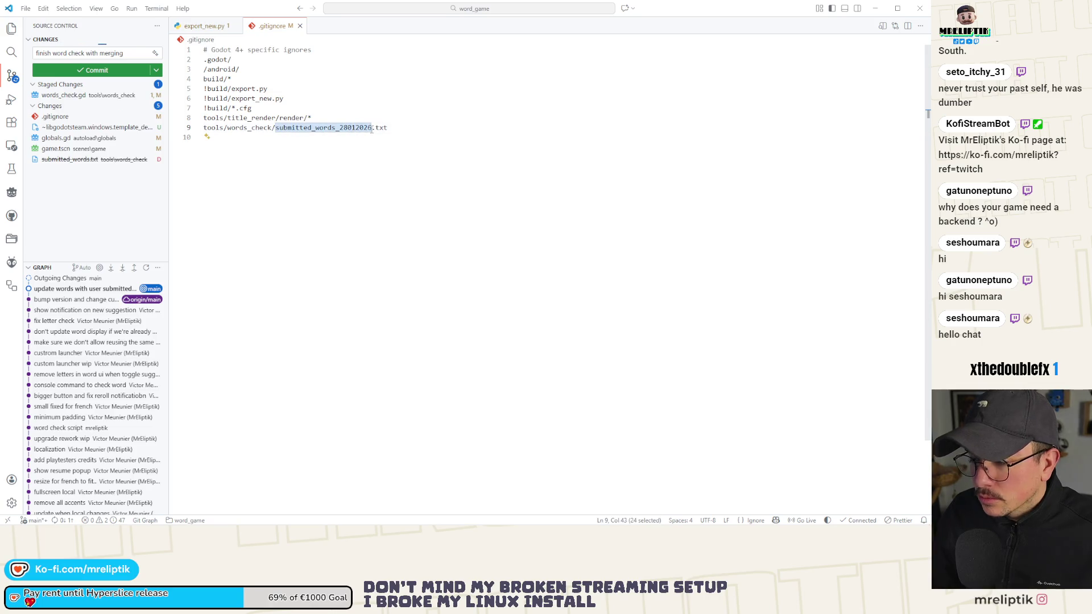
{"action": "type", "text": "*"}
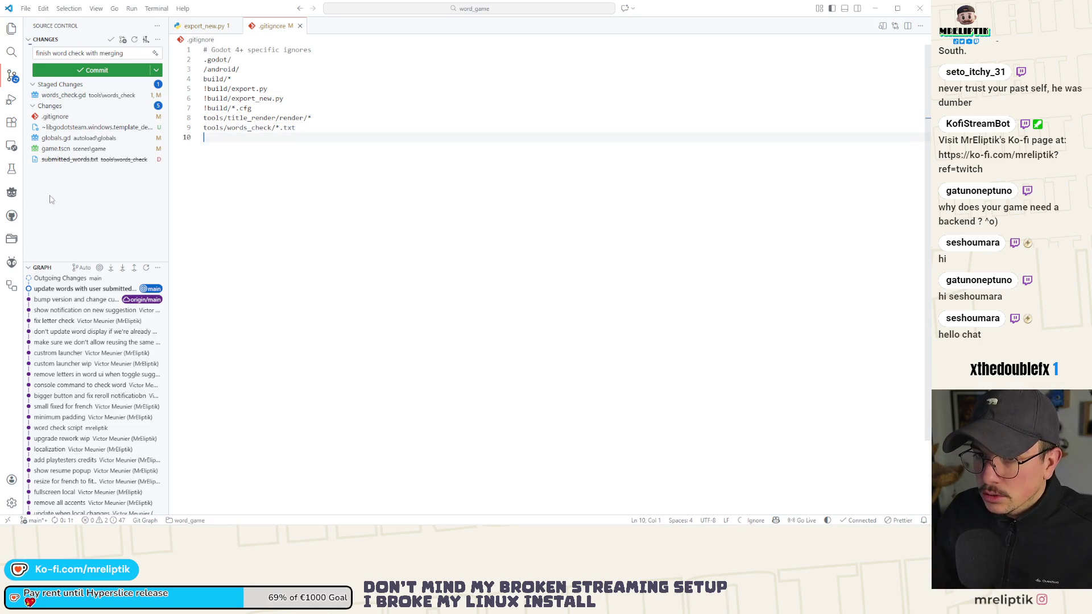
Commit the staged words_check.gd as 'finish word check with merging', leaving submitted_words.txt unstaged
{"action": "left_click", "coordinate": [66, 159]}
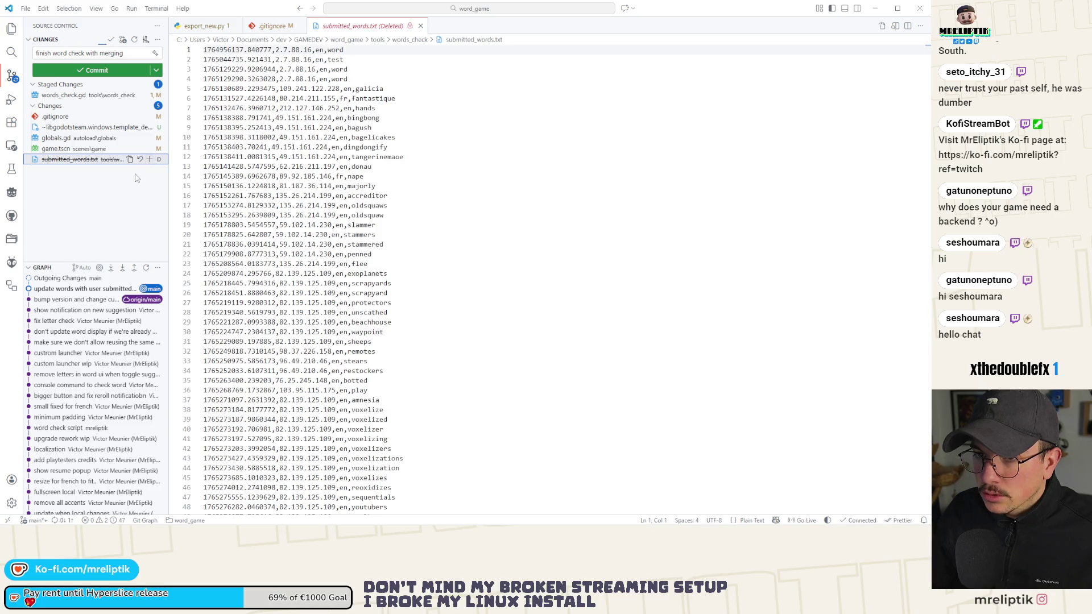
{"action": "left_click", "coordinate": [150, 159]}
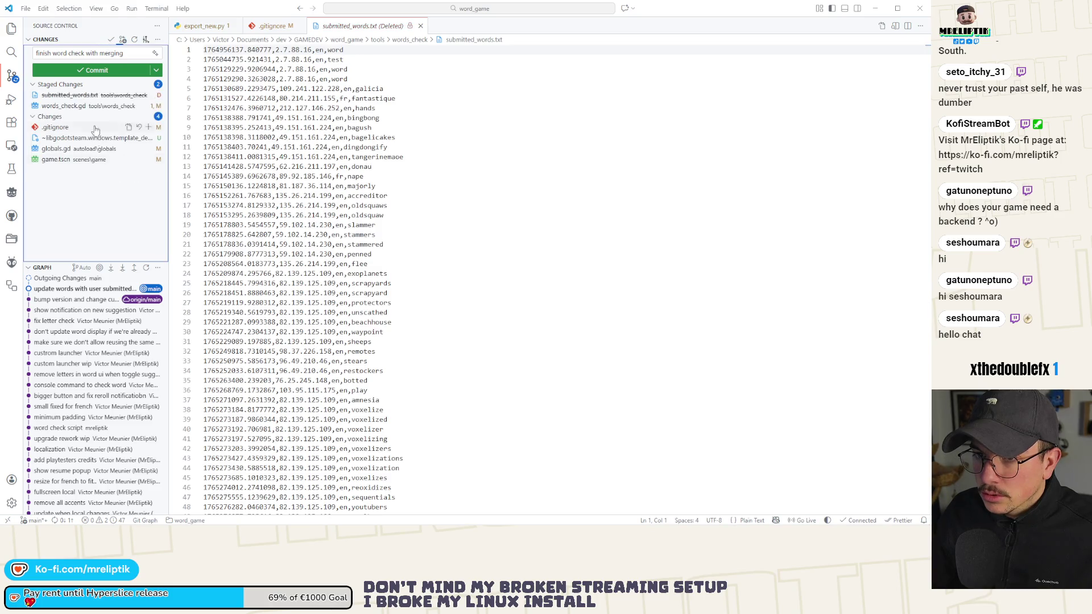
{"action": "left_click", "coordinate": [149, 95]}
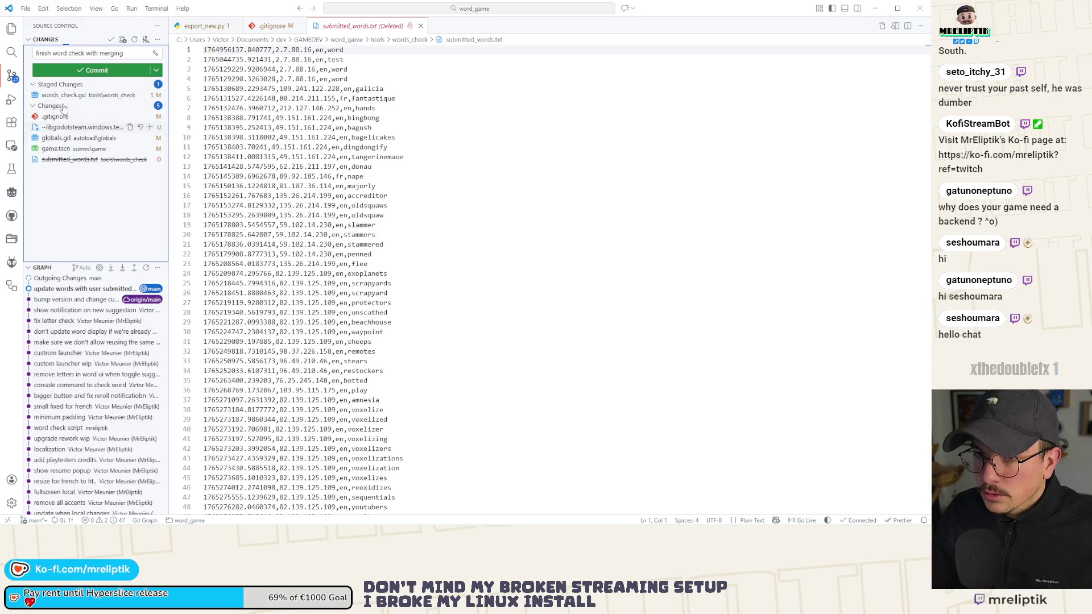
{"action": "left_click", "coordinate": [97, 70]}
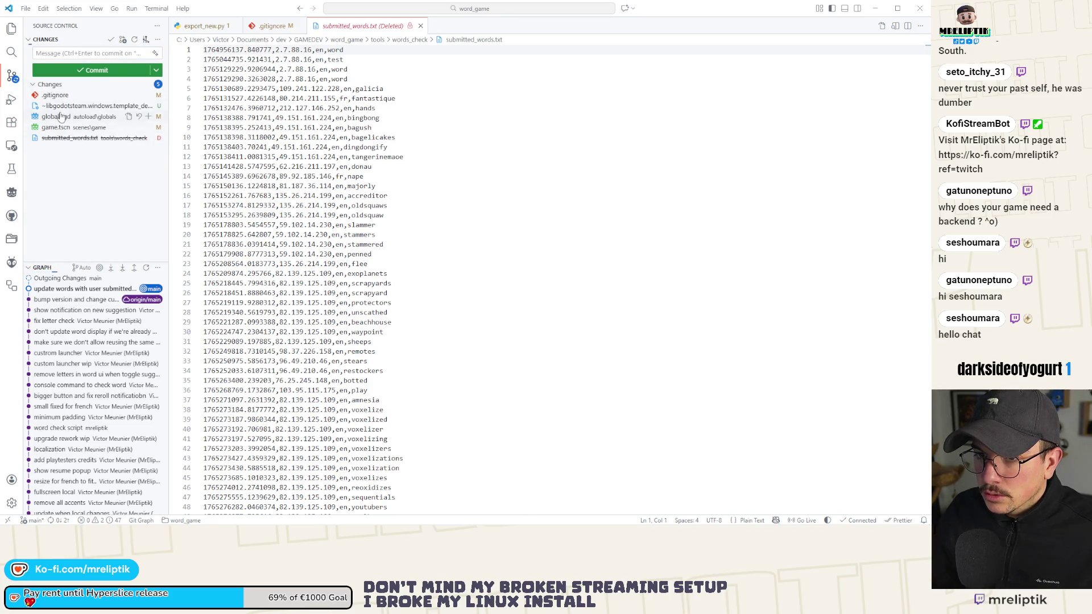
{"action": "left_click", "coordinate": [127, 112]}
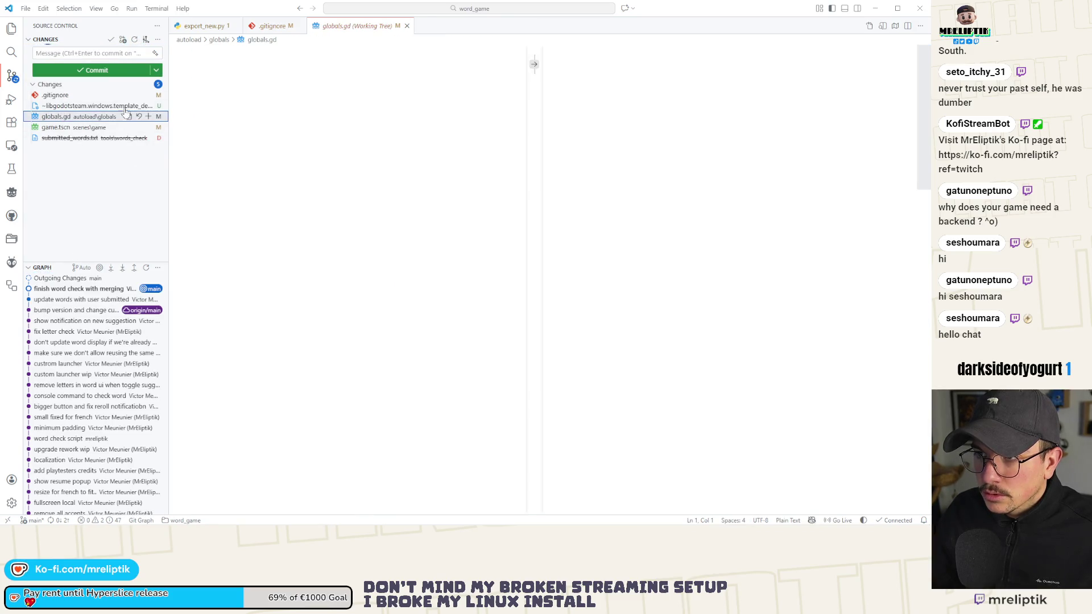
Stage the deleted submitted_words.txt and commit it as 'remove unused'
{"action": "left_click", "coordinate": [71, 127]}
{"action": "left_click", "coordinate": [71, 137]}
{"action": "left_click", "coordinate": [148, 138]}
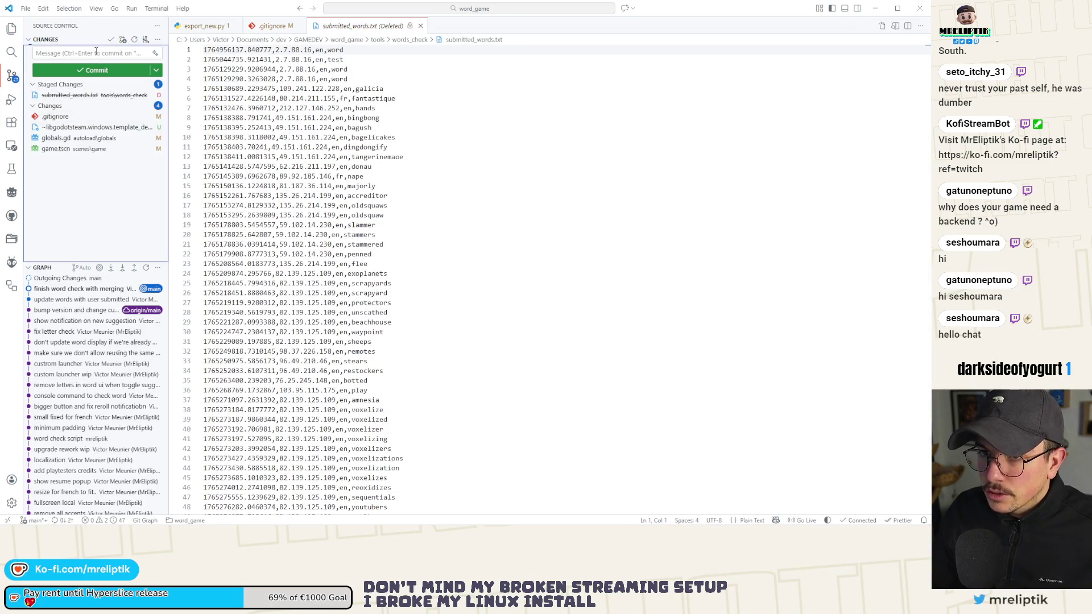
{"action": "left_click", "coordinate": [96, 52]}
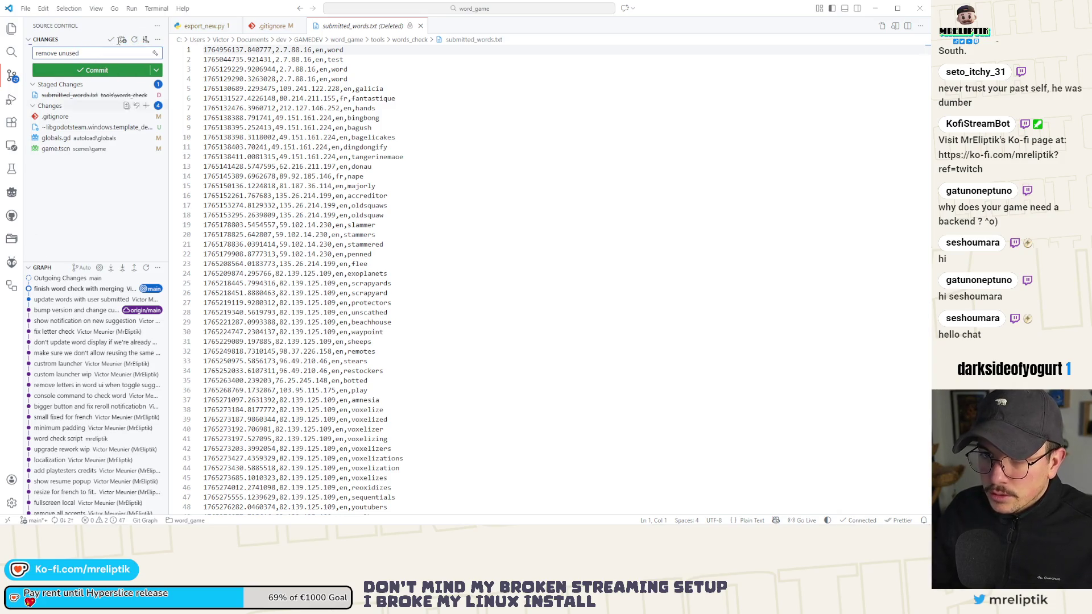
{"action": "left_click", "coordinate": [100, 71]}
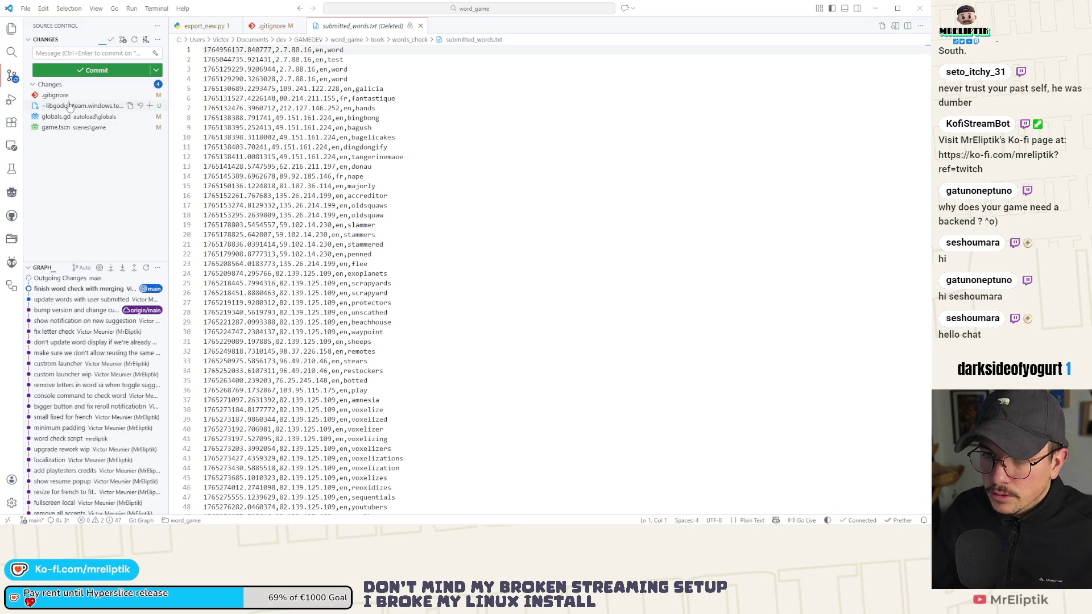
Check and close the .gitignore diff, then bring up the File menu
{"action": "left_click", "coordinate": [67, 95]}
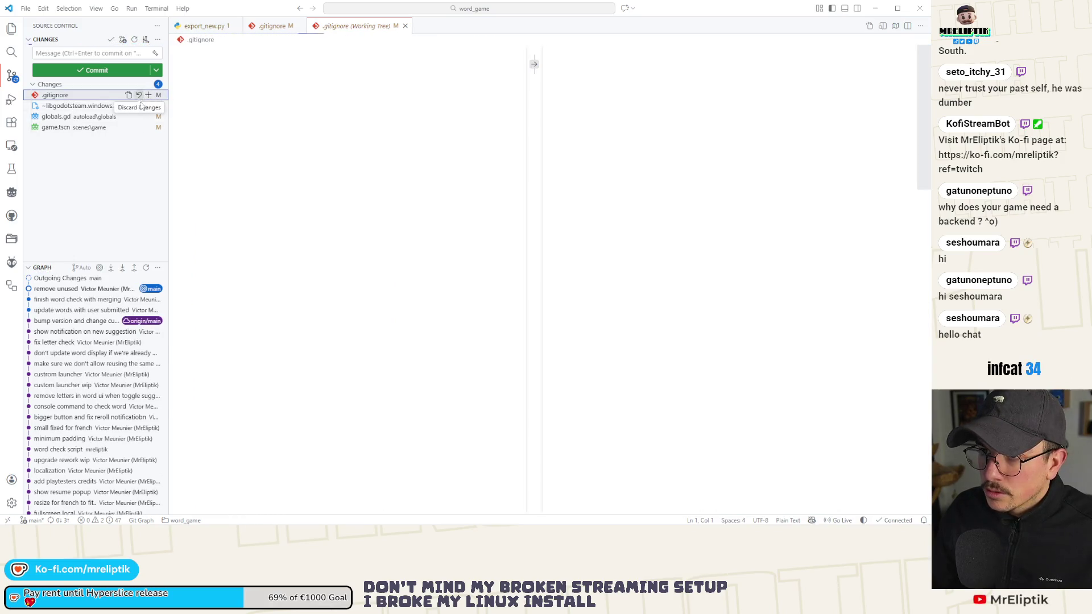
{"action": "middle_click", "coordinate": [355, 27]}
{"action": "left_click", "coordinate": [25, 8]}
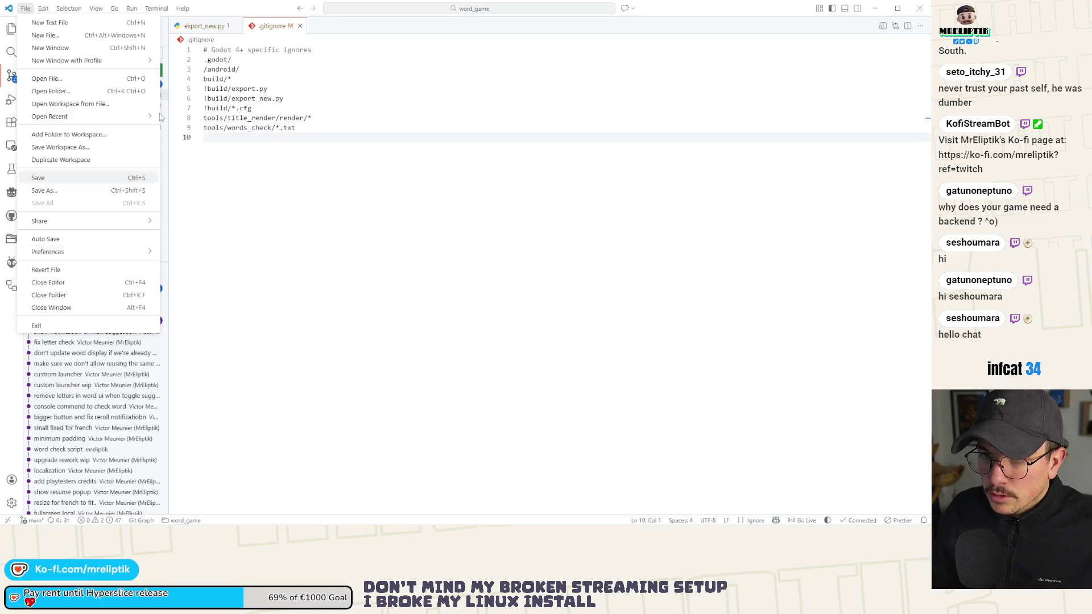
Exit and relaunch Visual Studio Code from the Start menu, closing the reopened .gitignore
{"action": "key", "text": "alt+F4"}
{"action": "key", "text": "super"}
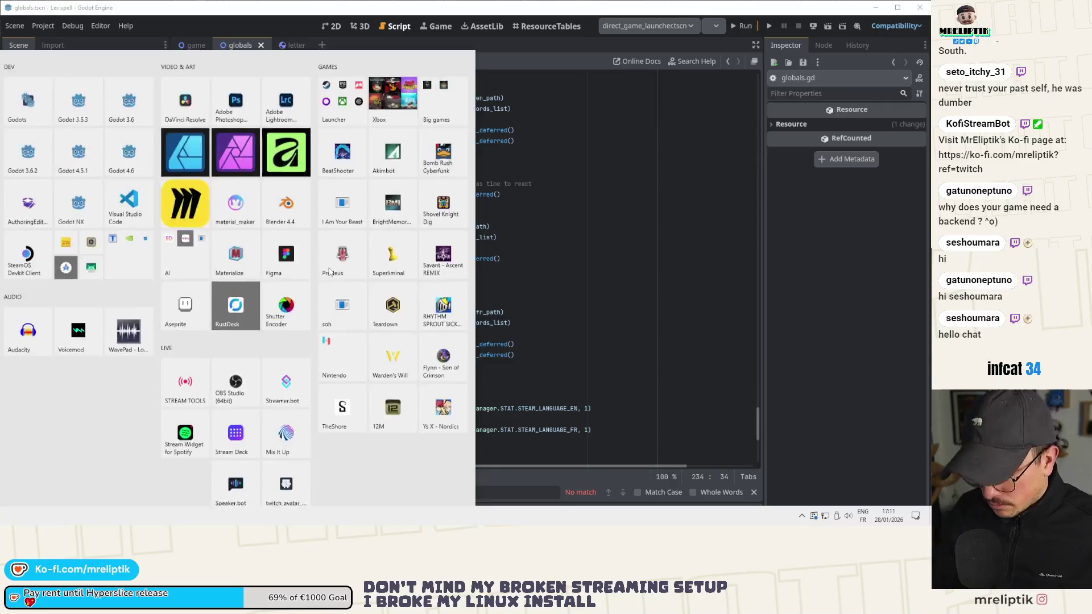
{"action": "key", "text": "Return"}
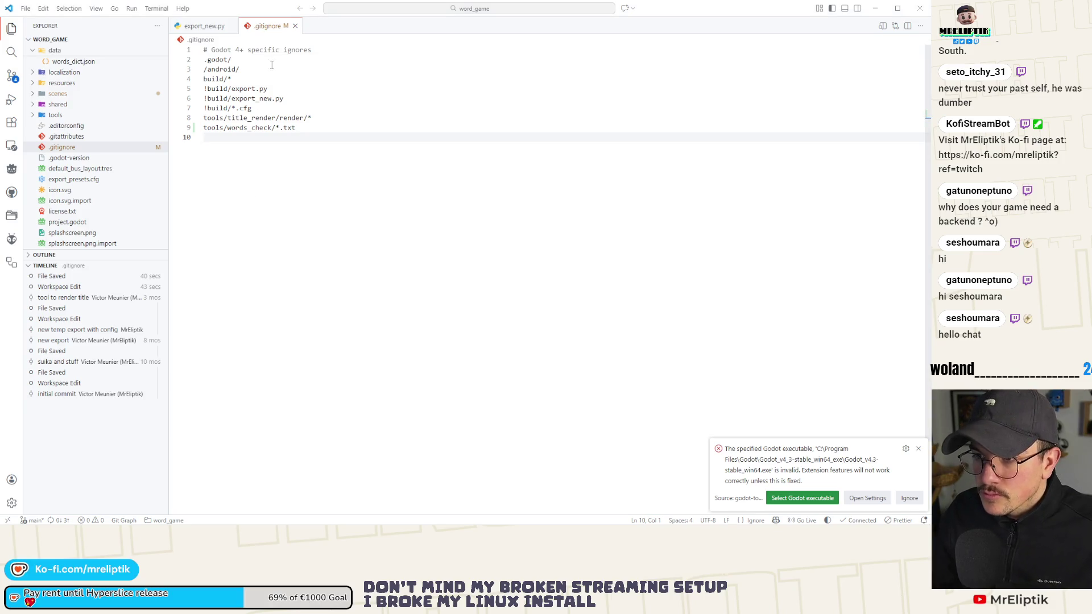
{"action": "left_click", "coordinate": [295, 26]}
Review the globals.gd diff, then stage and commit it as 'replace word count that was wrong'
{"action": "left_click", "coordinate": [11, 76]}
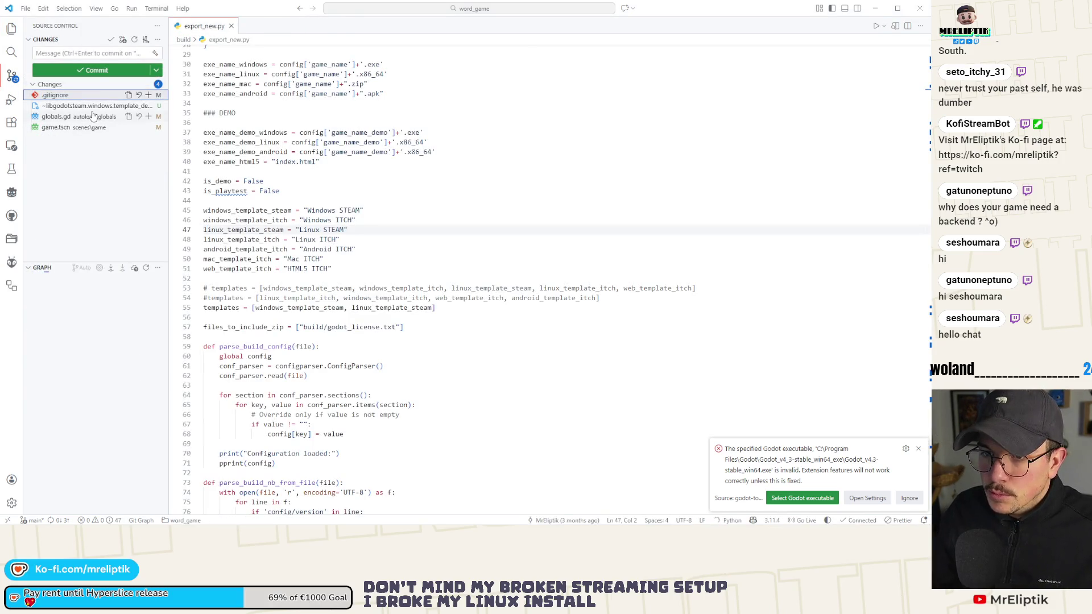
{"action": "left_click", "coordinate": [94, 115]}
{"action": "scroll", "coordinate": [870, 329], "scroll_direction": "down", "scroll_amount": 15}
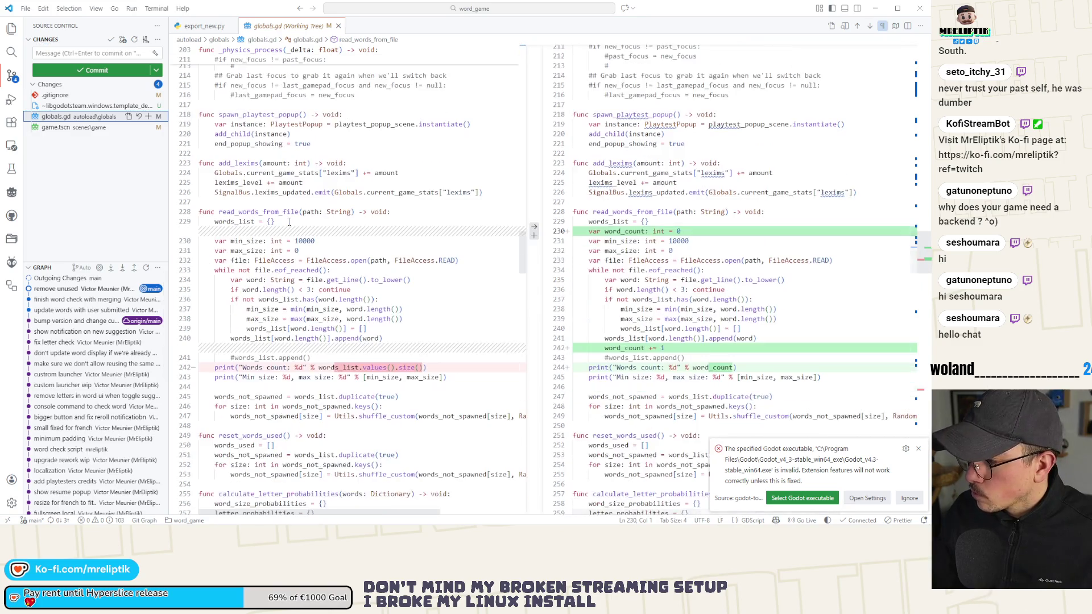
{"action": "scroll", "coordinate": [870, 328], "scroll_direction": "down", "scroll_amount": 20}
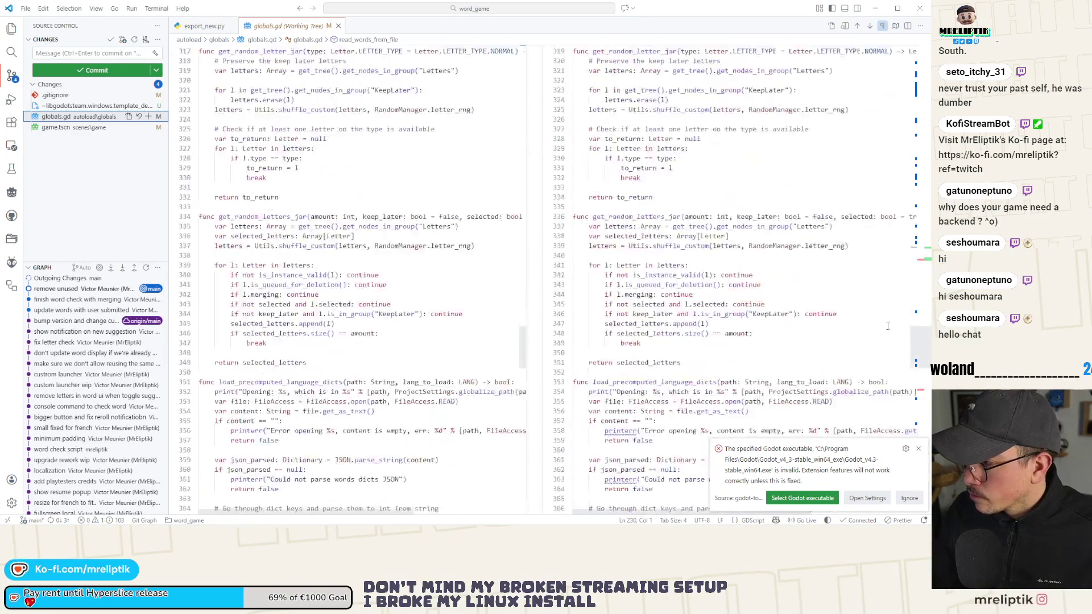
{"action": "left_click", "coordinate": [148, 116]}
{"action": "left_click", "coordinate": [74, 52]}
{"action": "type", "text": "replace word count th"}
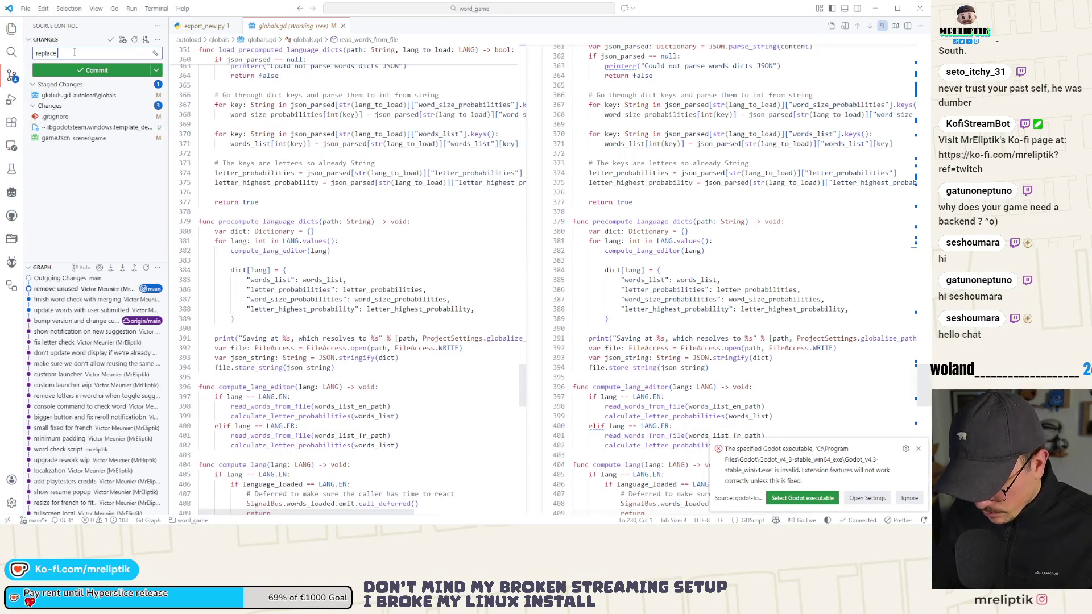
{"action": "type", "text": "at was wrong"}
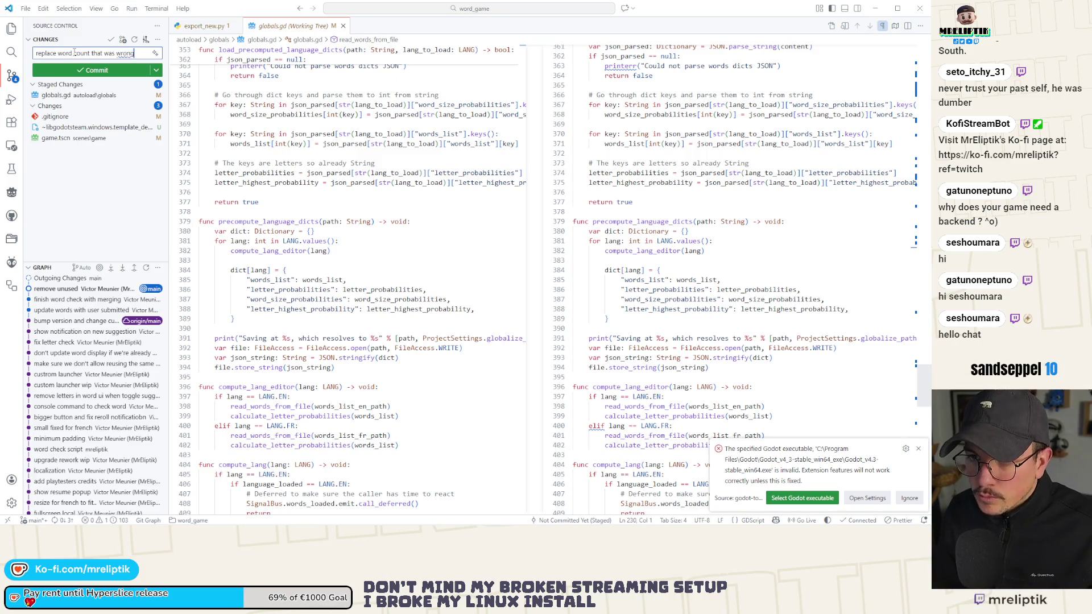
{"action": "left_click", "coordinate": [80, 70]}
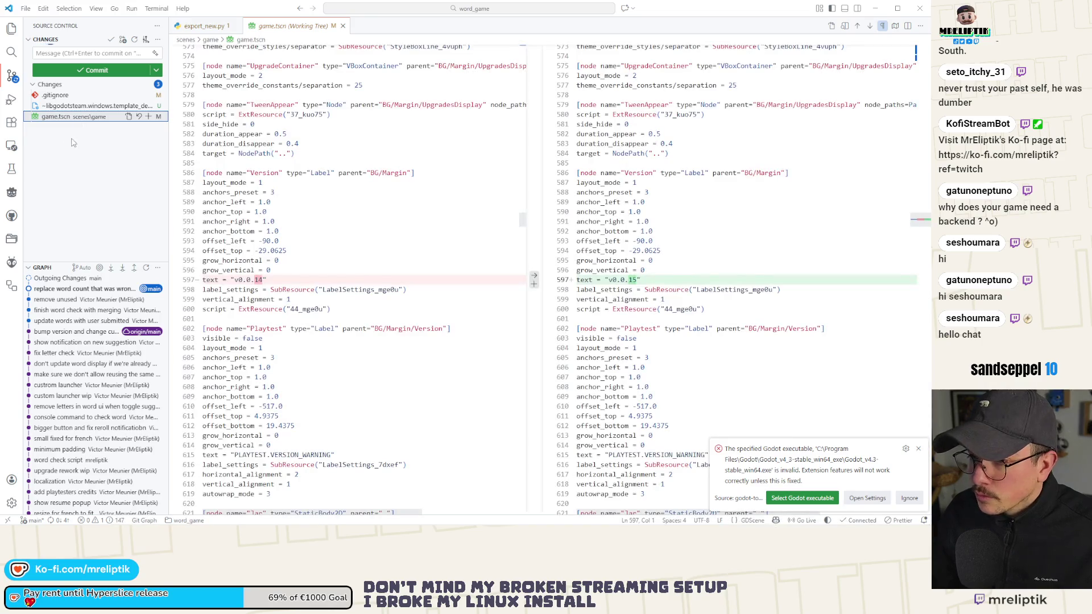
Stage the game.tscn change and commit it with the message 'version bump'
{"action": "left_click", "coordinate": [147, 116]}
{"action": "left_click", "coordinate": [74, 53]}
{"action": "type", "text": "version bump"}
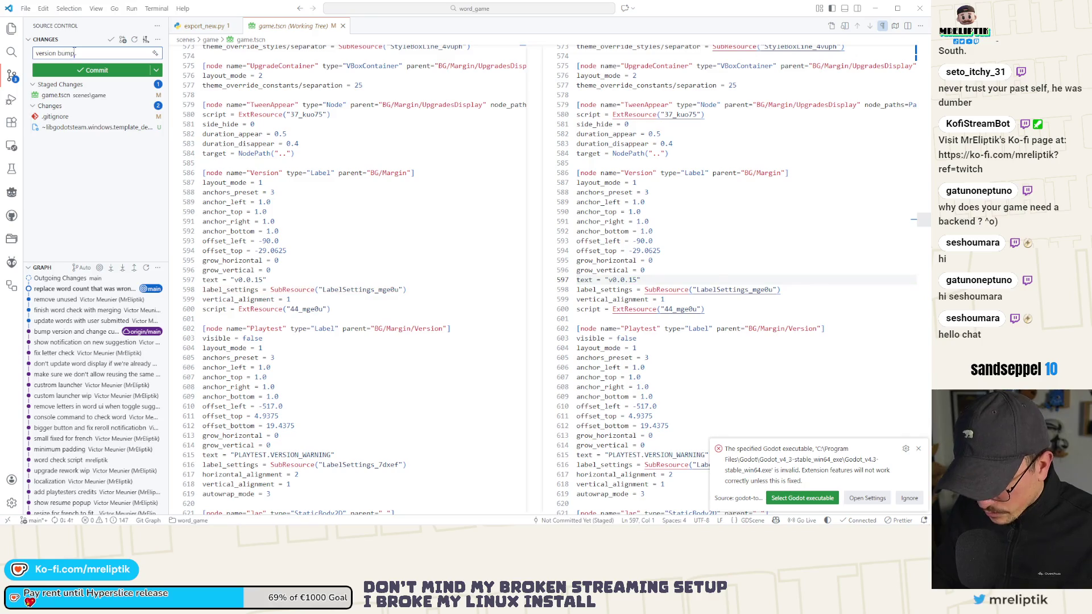
{"action": "key", "text": "ctrl+Return"}
{"action": "left_click", "coordinate": [61, 95]}
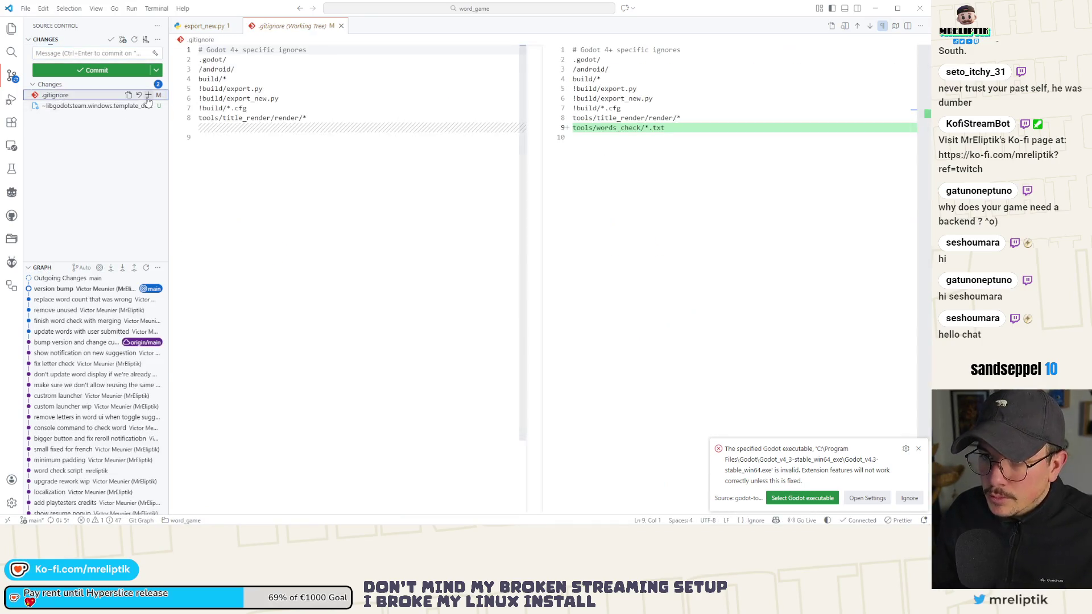
Stage and commit .gitignore as 'ignore txt files in words_check', then return to Godot
{"action": "left_click", "coordinate": [149, 95]}
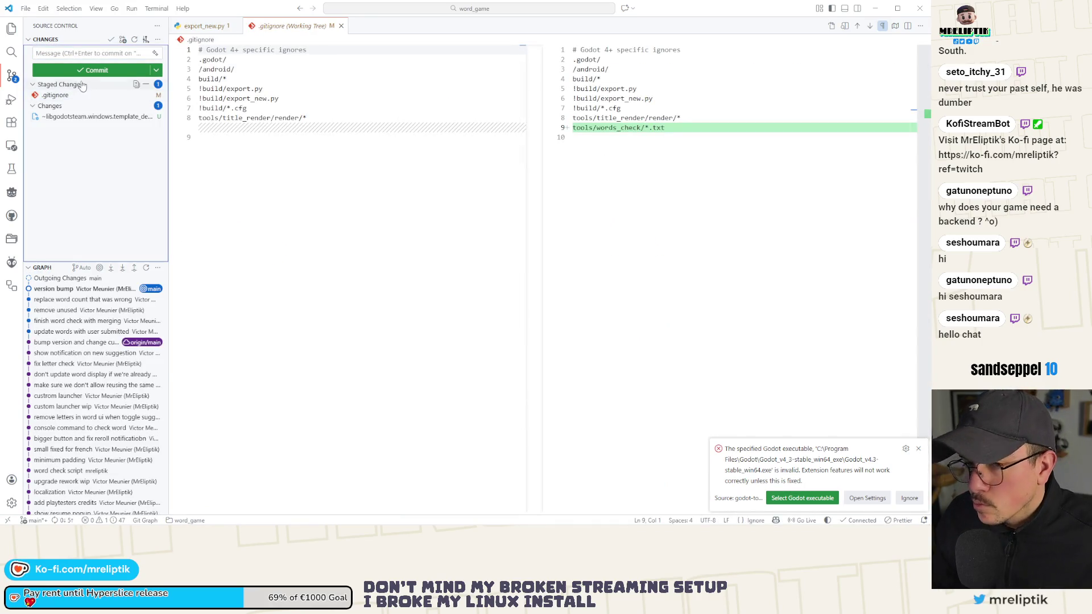
{"action": "left_click", "coordinate": [82, 53]}
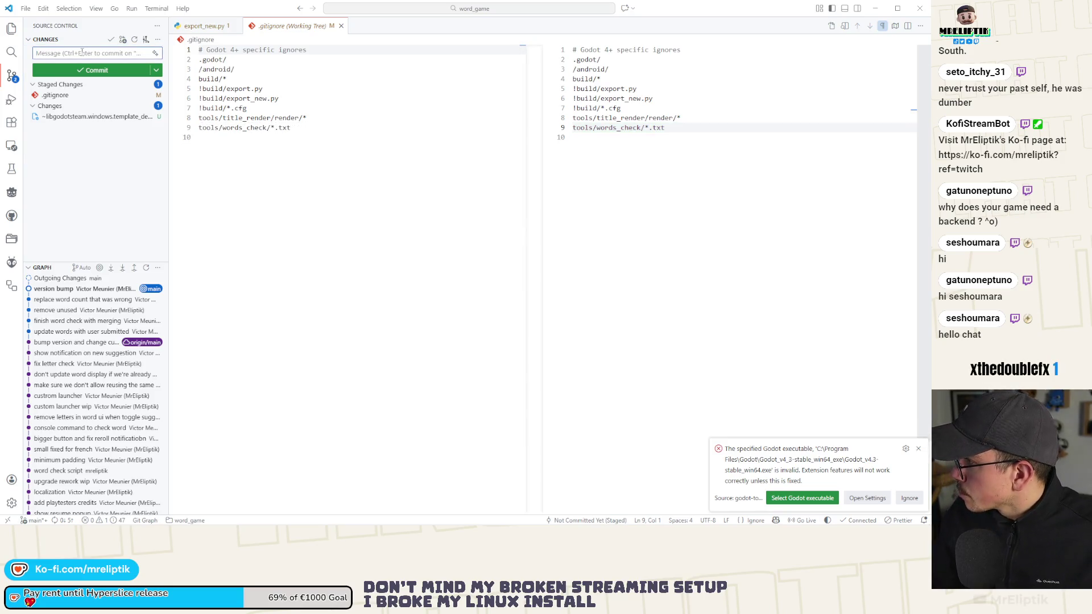
{"action": "type", "text": "ignore txt file"}
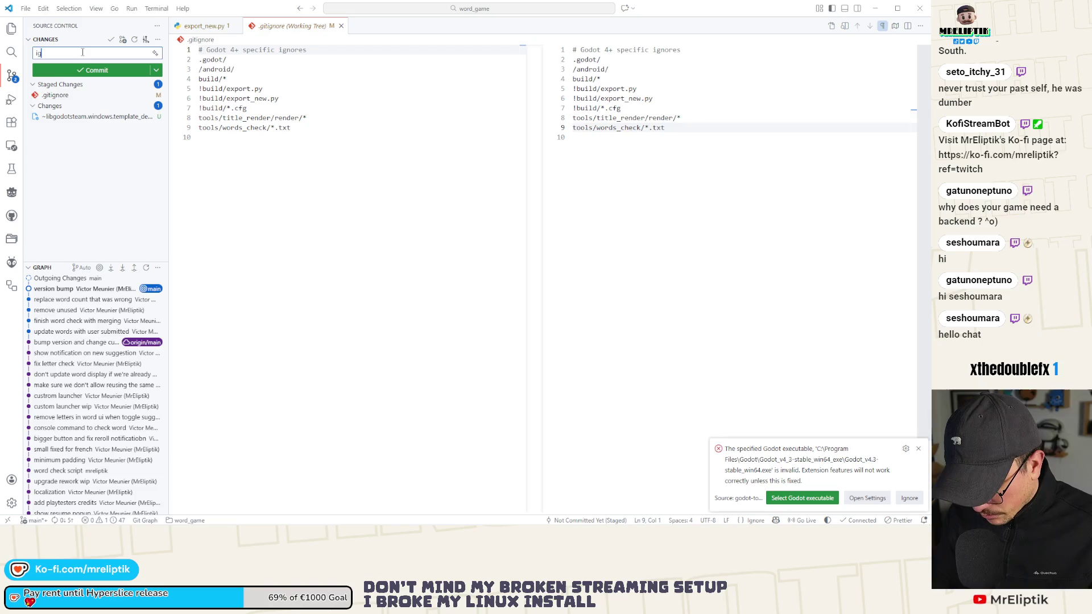
{"action": "type", "text": "s"}
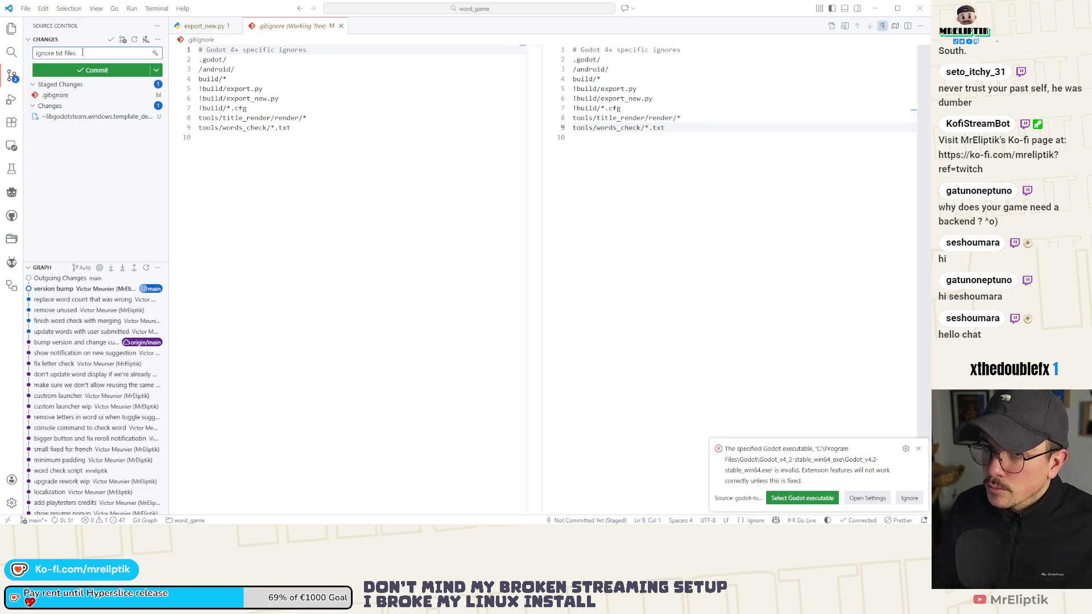
{"action": "type", "text": " in words_check"}
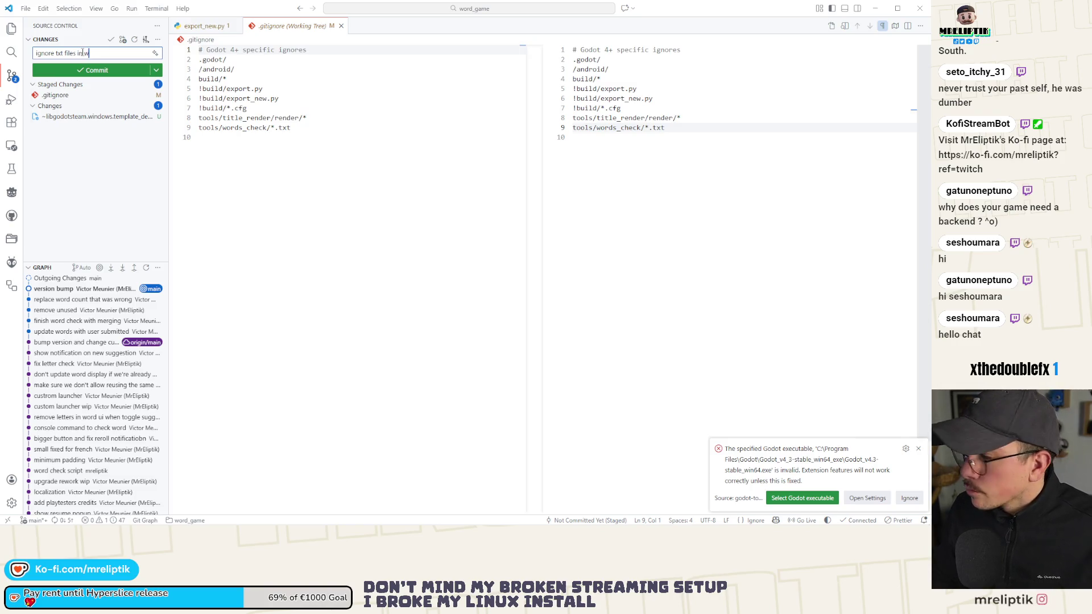
{"action": "key", "text": "ctrl+Return"}
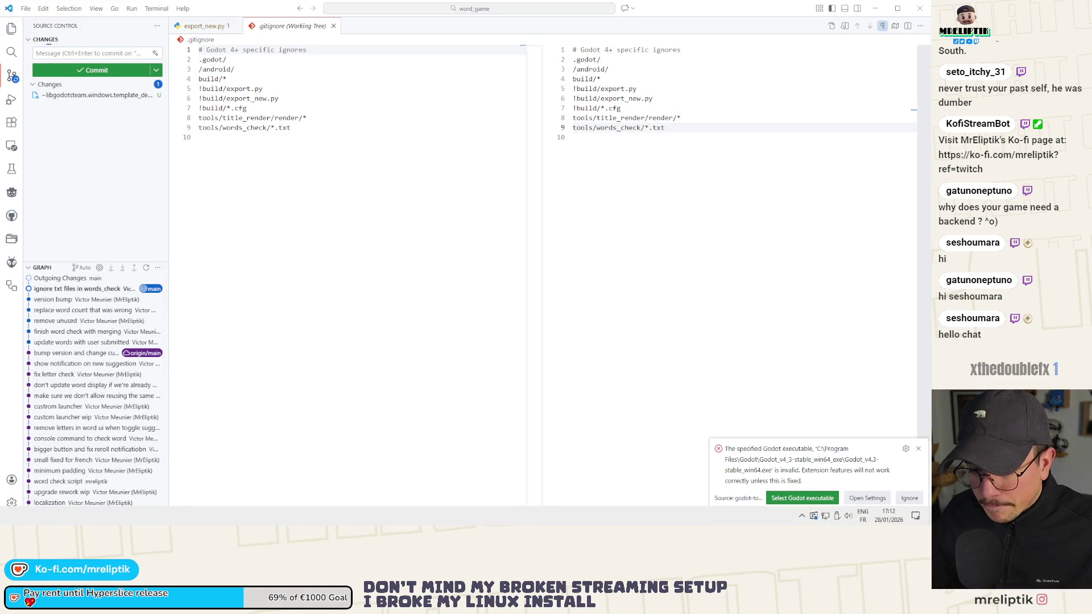
{"action": "key", "text": "alt+Tab"}
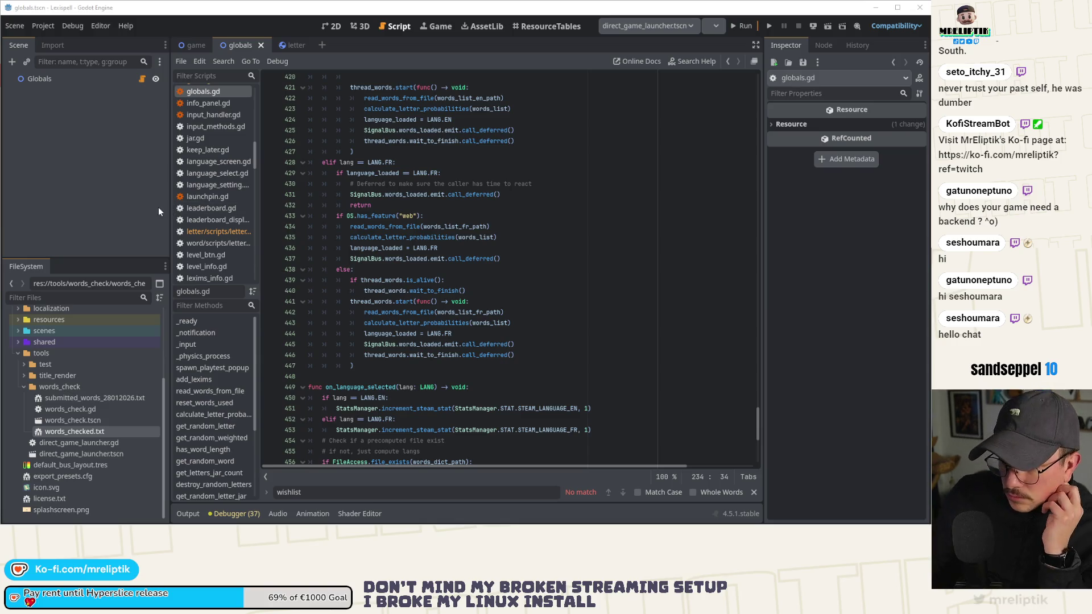
Expand the resources folder in FileSystem and scroll down to the upgrade_*.tres files
{"action": "left_click", "coordinate": [18, 320]}
{"action": "scroll", "coordinate": [68, 409], "scroll_direction": "down", "scroll_amount": 10}
{"action": "scroll", "coordinate": [78, 412], "scroll_direction": "down", "scroll_amount": 3}
Compare upgrade_wildcard_count.tres and upgrade_upgrade_name.tres, widen the Inspector, and reselect the wildcard-count upgrade
{"action": "left_click", "coordinate": [78, 365]}
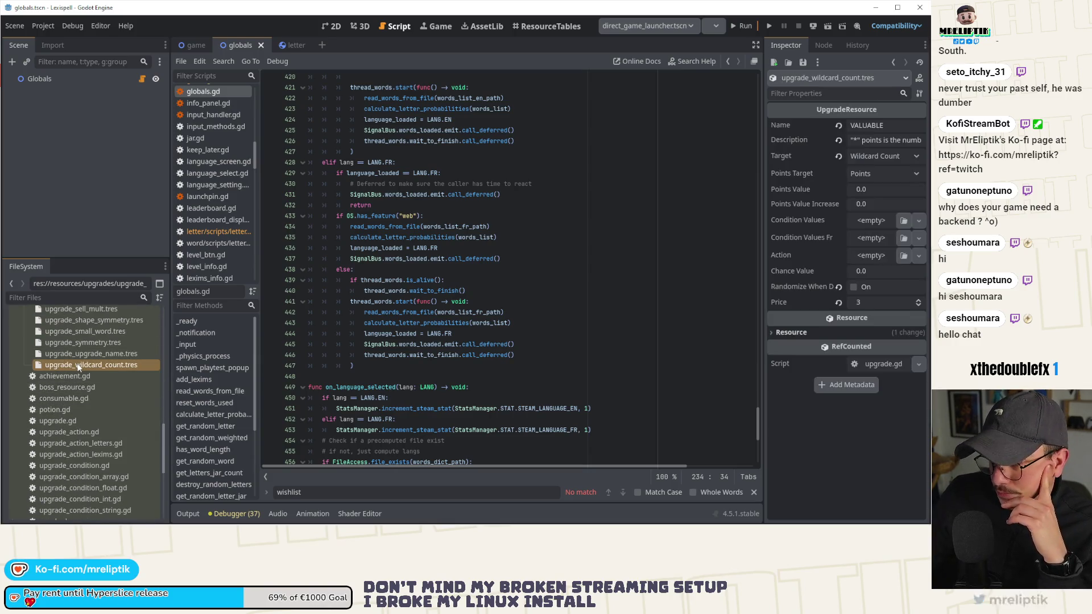
{"action": "left_click", "coordinate": [92, 354]}
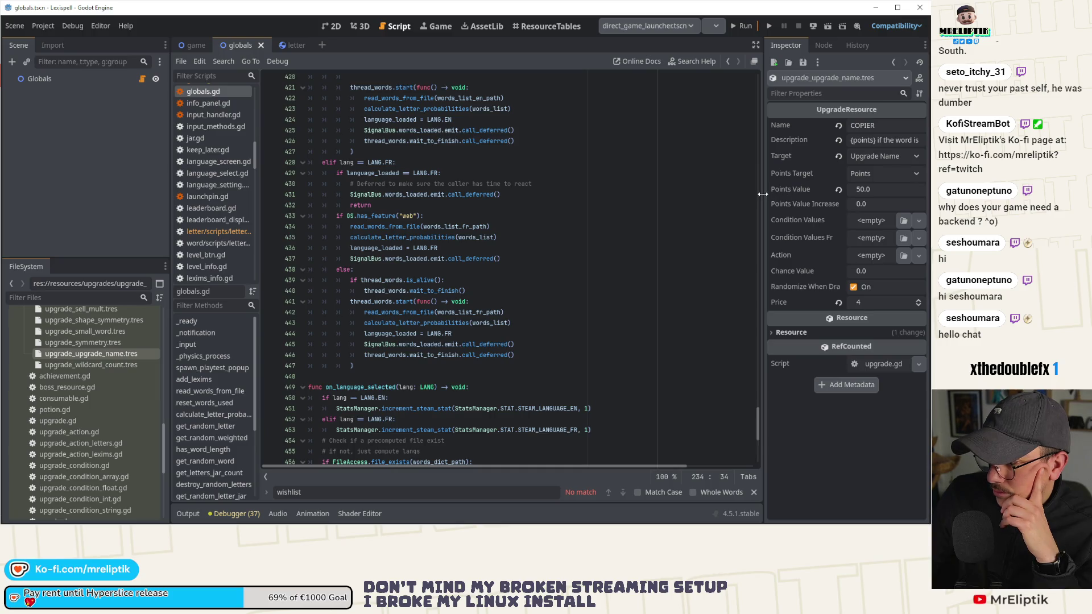
{"action": "left_click_drag", "start_coordinate": [762, 194], "coordinate": [638, 196]}
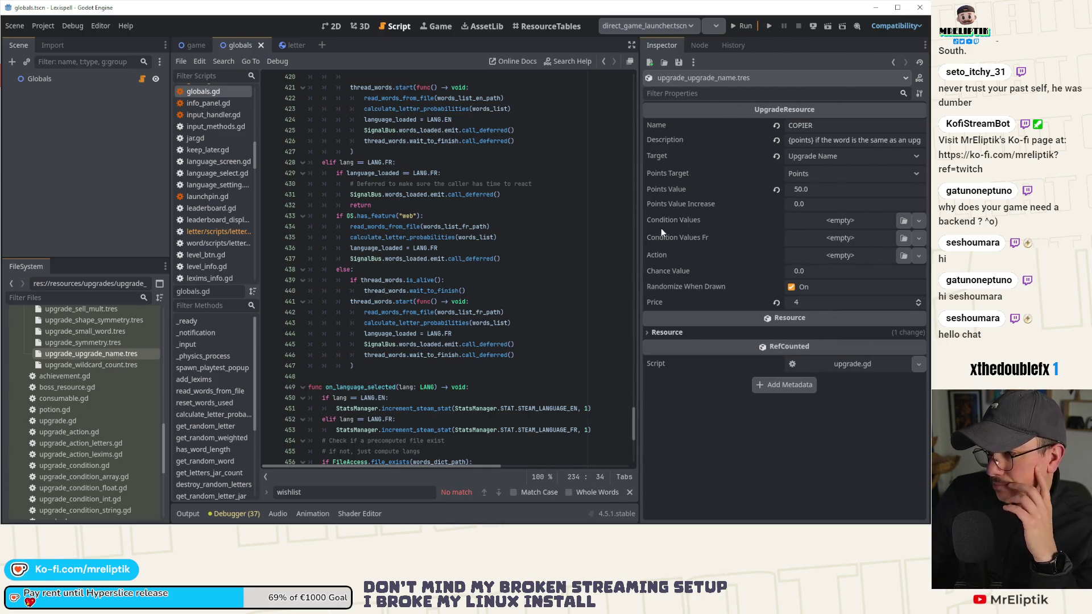
{"action": "mouse_move", "coordinate": [664, 219]}
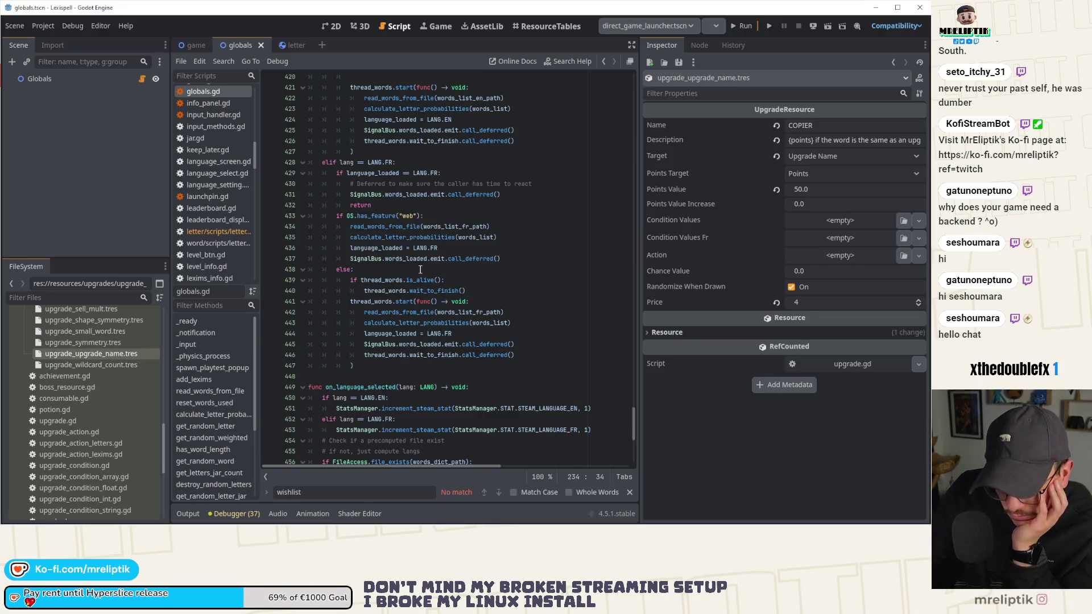
{"action": "left_click", "coordinate": [75, 361]}
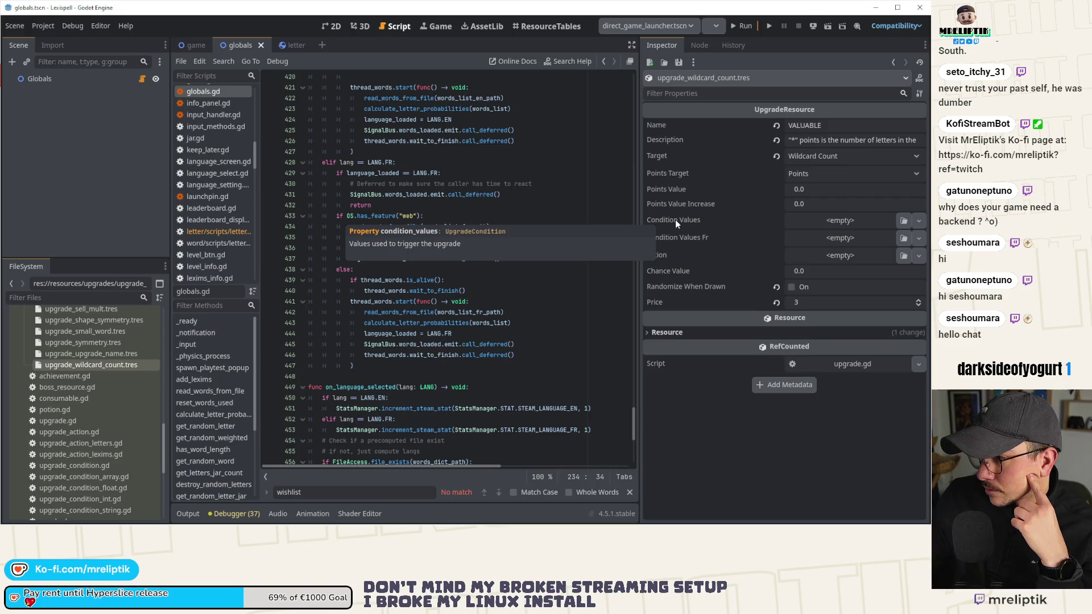
Show upgrade_upgrade_name.tres in the Inspector again, then open the upgrade.gd script
{"action": "left_click", "coordinate": [106, 353]}
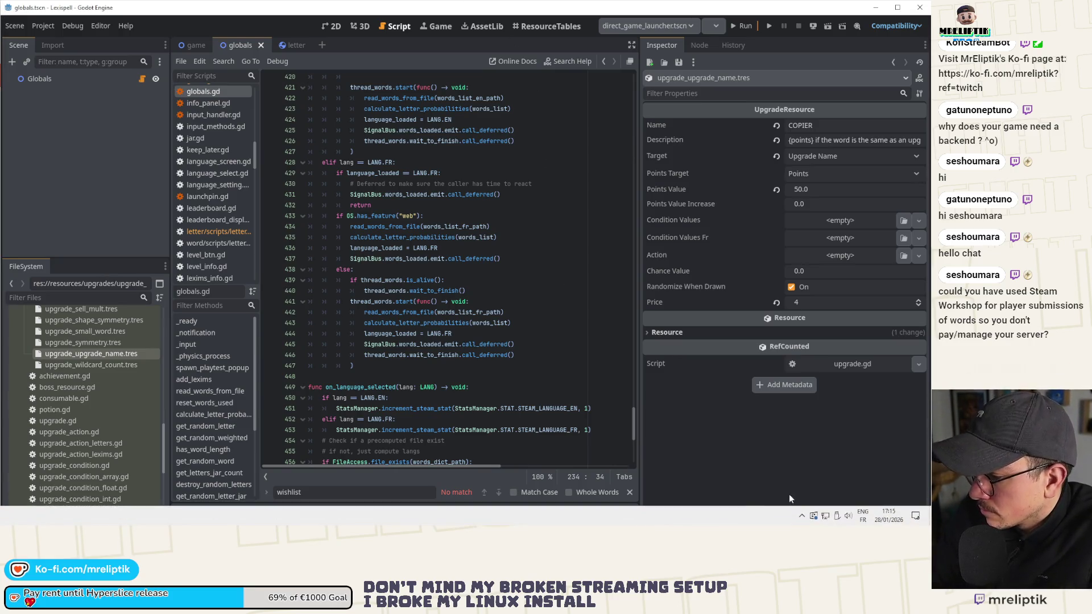
{"action": "left_click", "coordinate": [806, 519]}
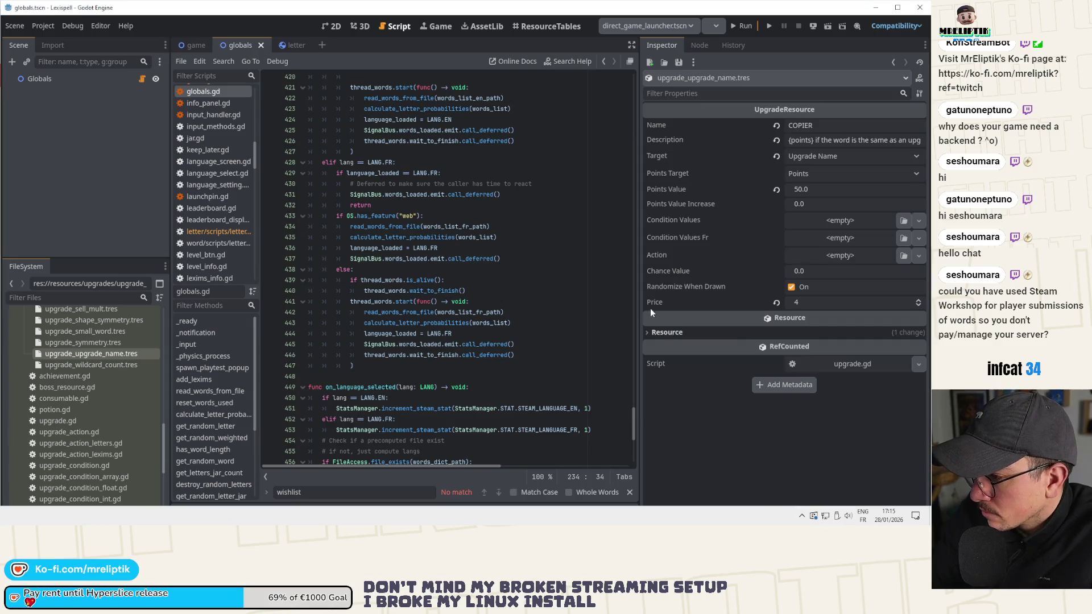
{"action": "left_click_drag", "start_coordinate": [639, 287], "coordinate": [634, 298]}
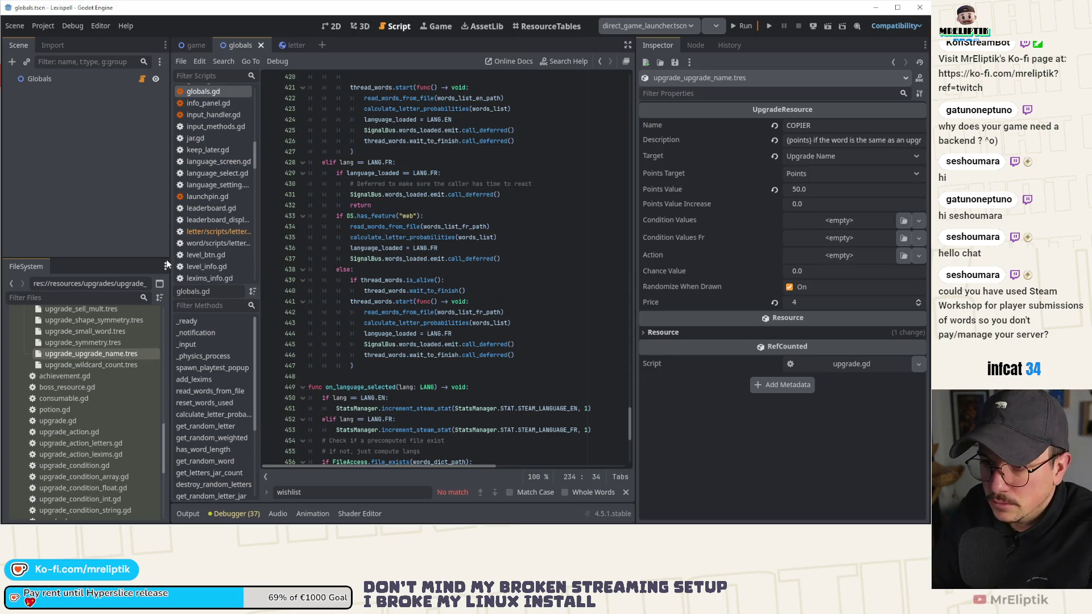
{"action": "double_click", "coordinate": [77, 420]}
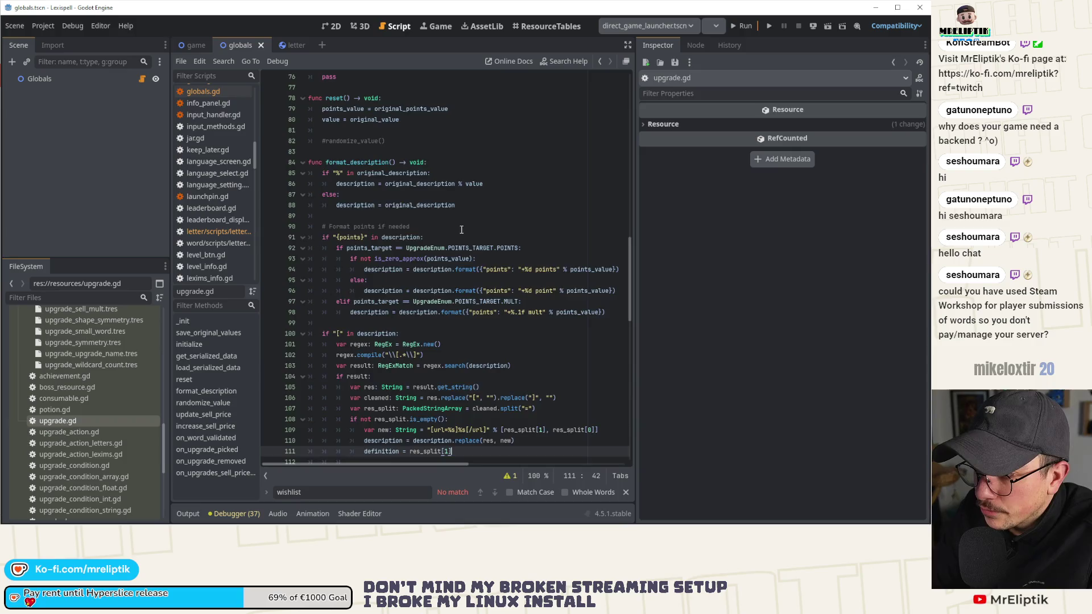
Clear the script selection and open upgrade_symmetry.tres in the Inspector
{"action": "scroll", "coordinate": [433, 250], "scroll_direction": "up", "scroll_amount": 5}
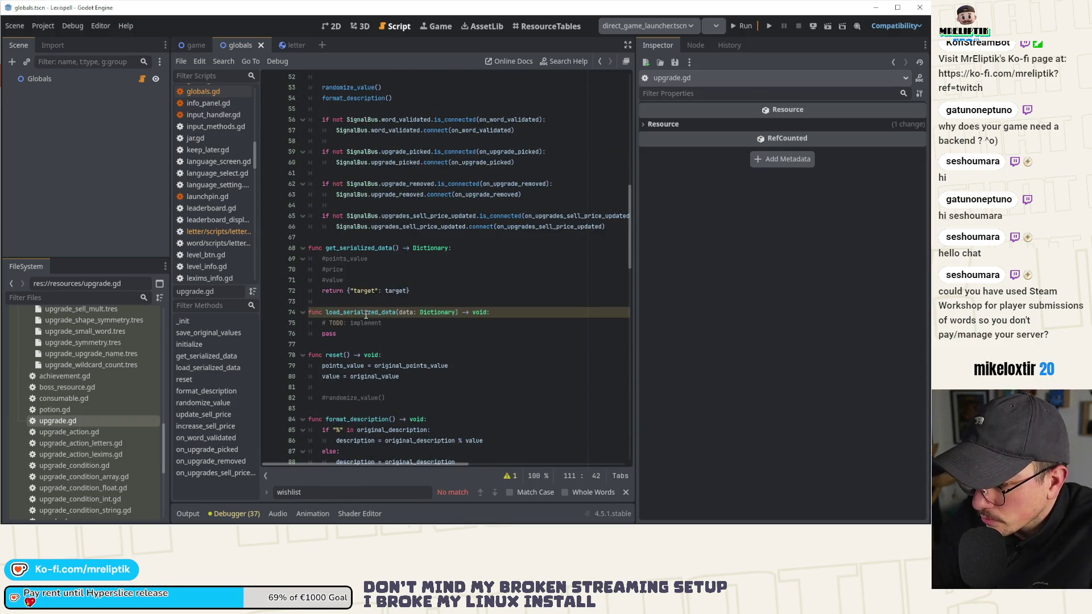
{"action": "left_click_drag", "start_coordinate": [326, 312], "coordinate": [381, 322]}
{"action": "left_click", "coordinate": [353, 301]}
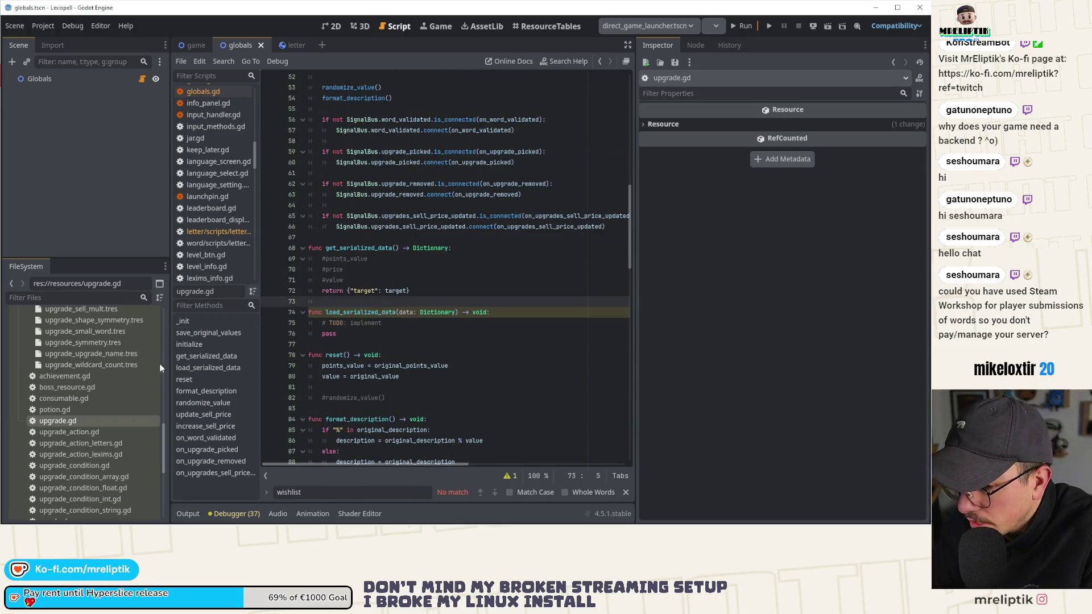
{"action": "scroll", "coordinate": [84, 390], "scroll_direction": "up", "scroll_amount": 3}
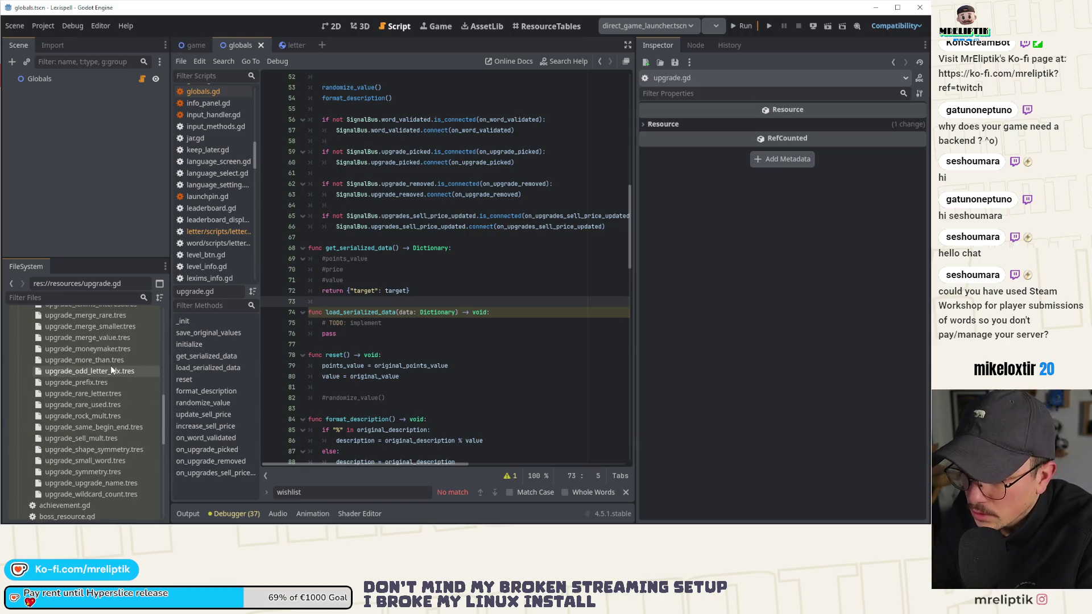
{"action": "double_click", "coordinate": [110, 368]}
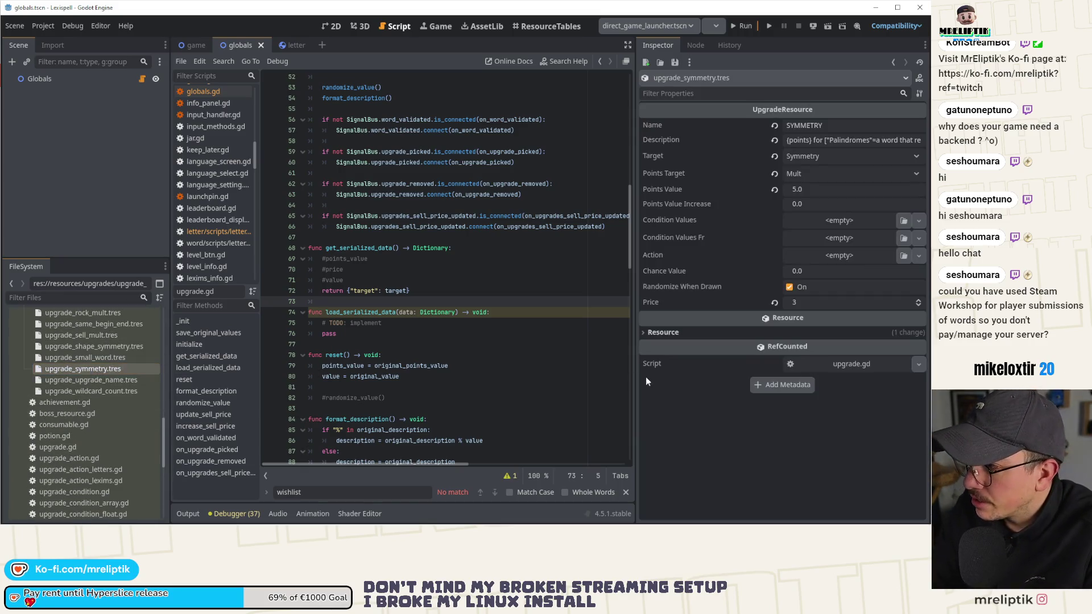
Snip the upgrade_symmetry.tres property list and move the snip above the script editor
{"action": "key", "text": "Print"}
{"action": "mouse_move", "coordinate": [631, 67]}
{"action": "left_mouse_down"}
{"action": "mouse_move", "coordinate": [925, 396]}
{"action": "mouse_move", "coordinate": [930, 318]}
{"action": "left_mouse_up"}
{"action": "key", "text": "Return"}
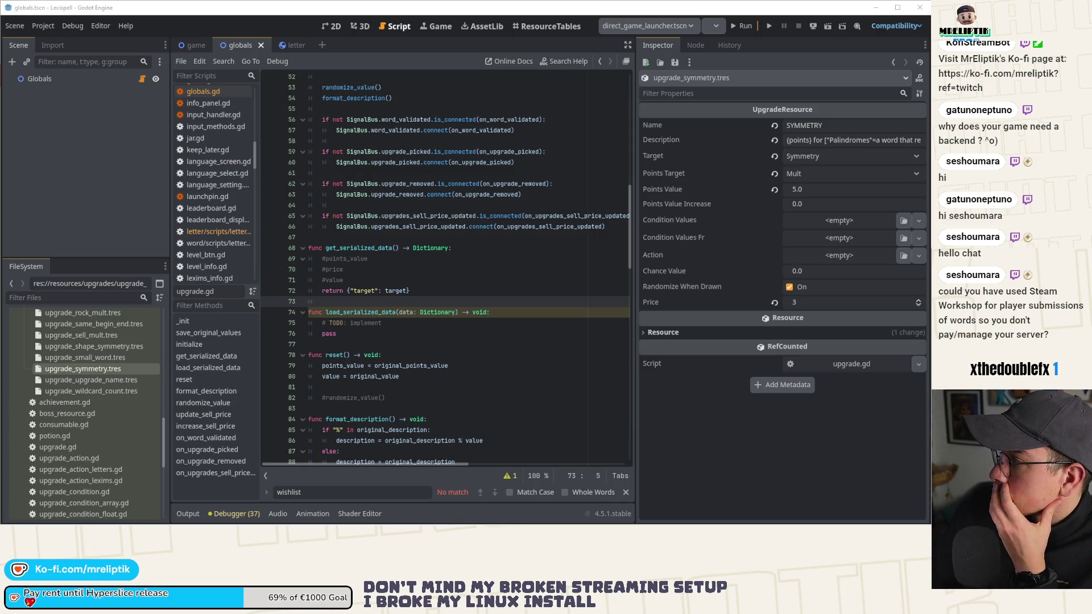
{"action": "mouse_move", "coordinate": [840, 292]}
{"action": "left_mouse_down"}
{"action": "mouse_move", "coordinate": [693, 258]}
{"action": "mouse_move", "coordinate": [688, 169]}
{"action": "mouse_move", "coordinate": [604, 81]}
{"action": "left_mouse_up"}
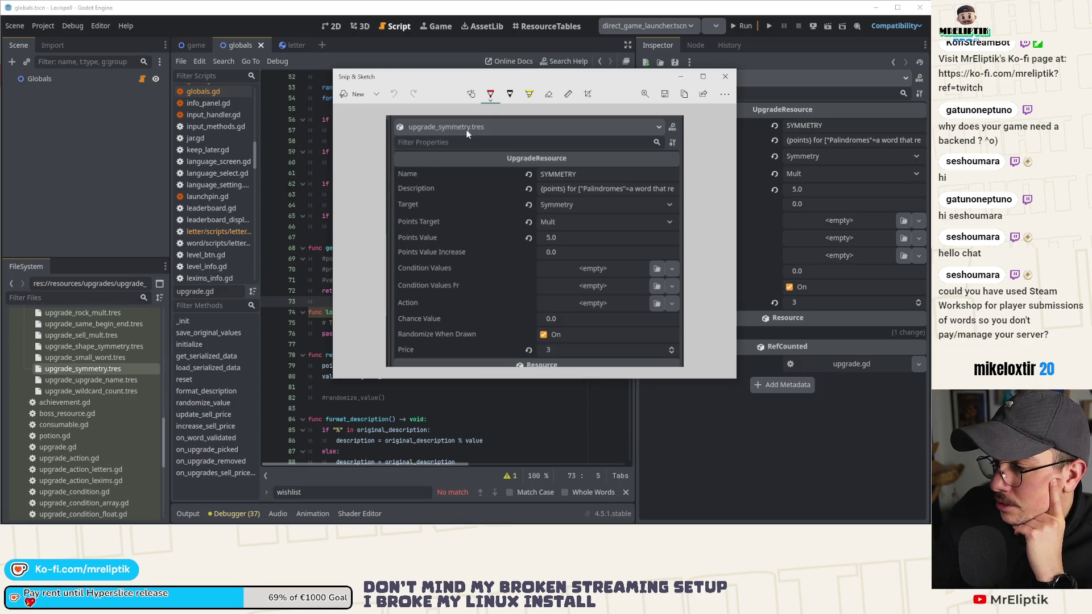
Switch the ballpoint pen to teal and mark the Description row
{"action": "left_click", "coordinate": [490, 94]}
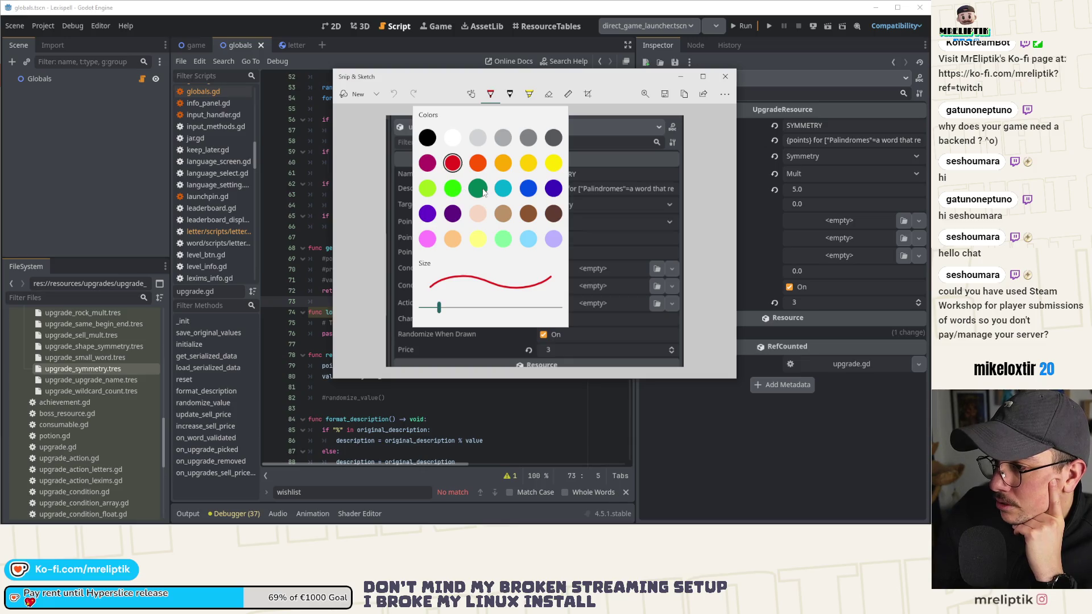
{"action": "left_click", "coordinate": [502, 188]}
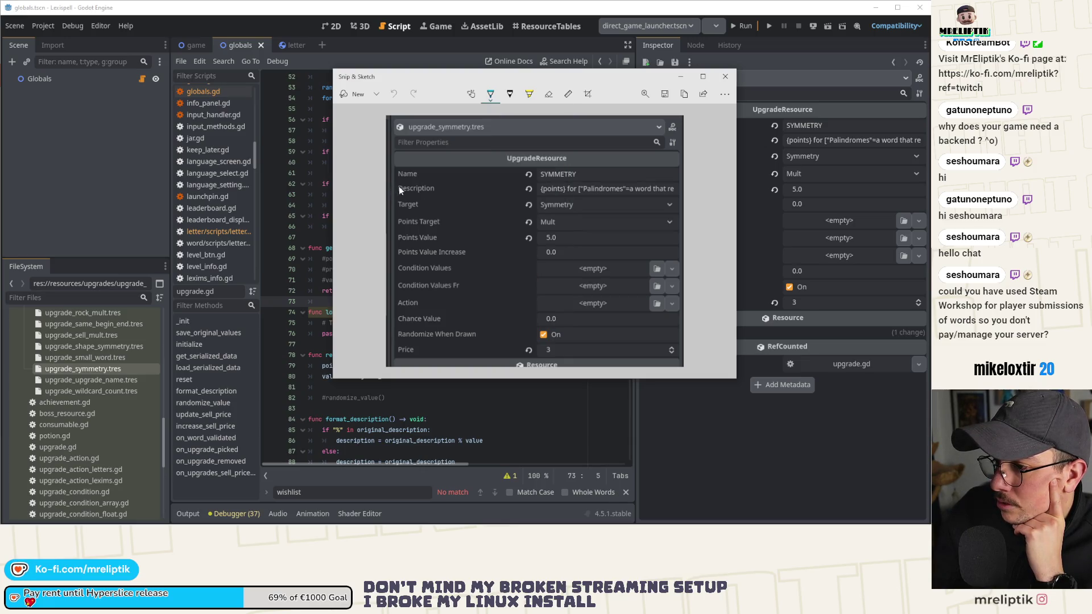
{"action": "left_click_drag", "start_coordinate": [443, 184], "coordinate": [442, 194]}
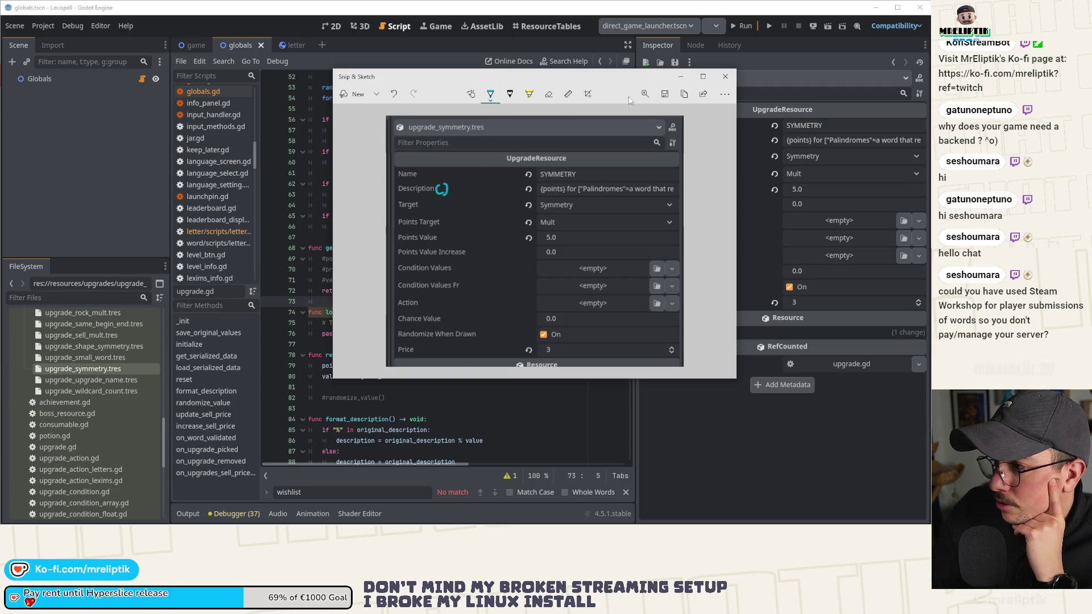
{"action": "left_click", "coordinate": [400, 96]}
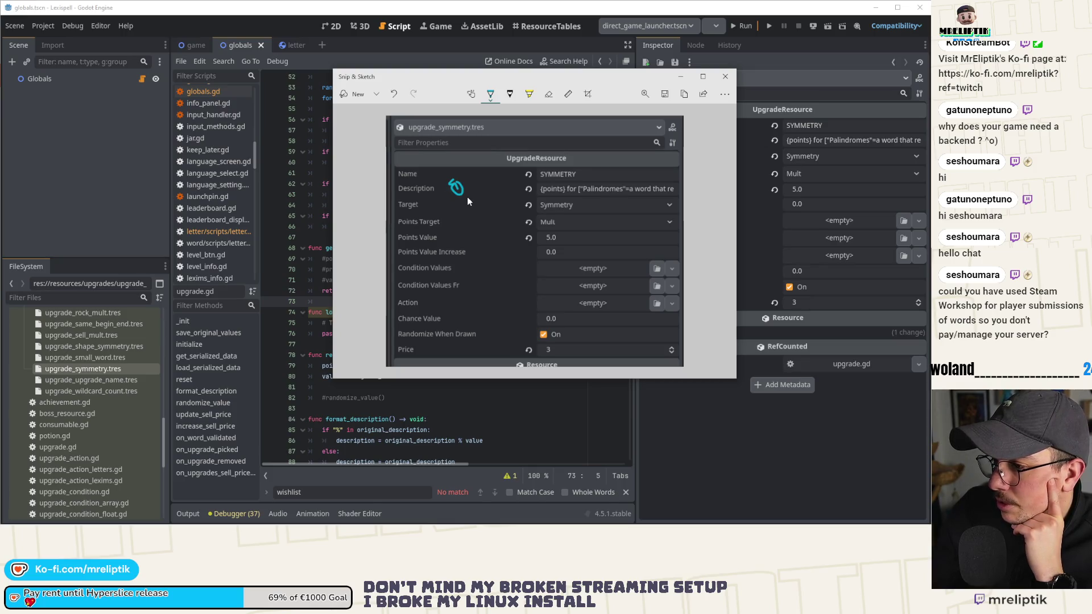
{"action": "left_click", "coordinate": [398, 95]}
{"action": "left_click_drag", "start_coordinate": [460, 184], "coordinate": [457, 189]}
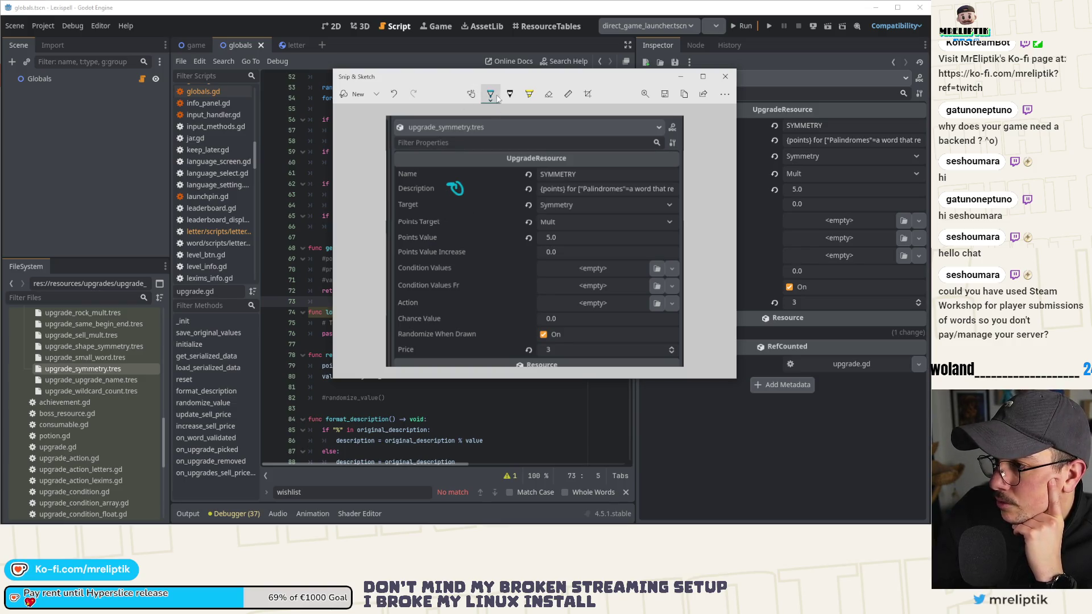
Switch the pen back to red and tick the Points Value row with a check mark
{"action": "left_click", "coordinate": [490, 93]}
{"action": "left_click", "coordinate": [452, 163]}
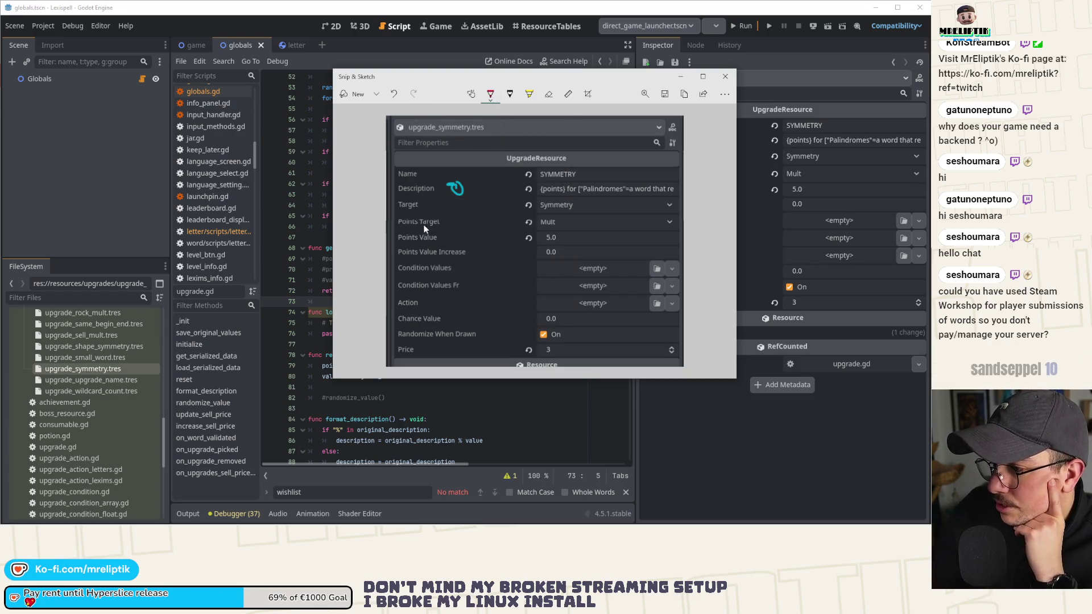
{"action": "left_click", "coordinate": [444, 232]}
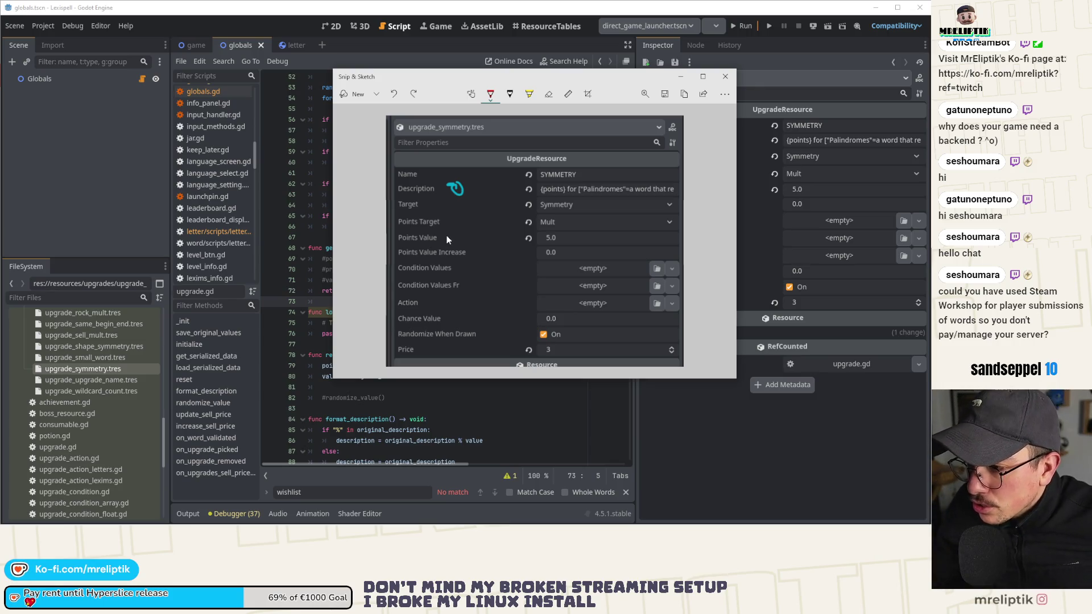
{"action": "left_click", "coordinate": [446, 235]}
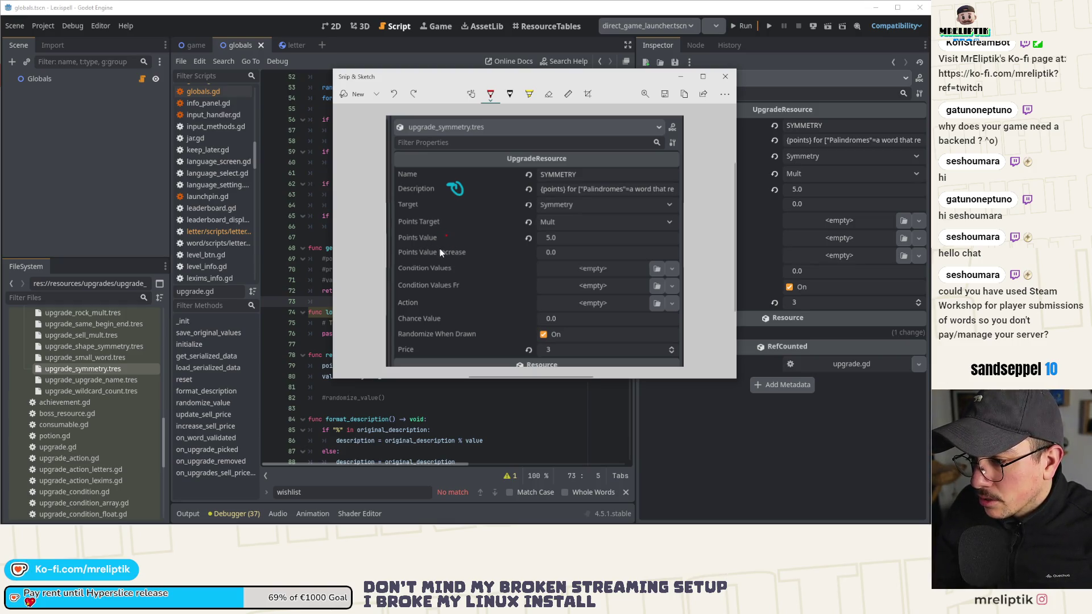
{"action": "left_click_drag", "start_coordinate": [390, 234], "coordinate": [397, 235]}
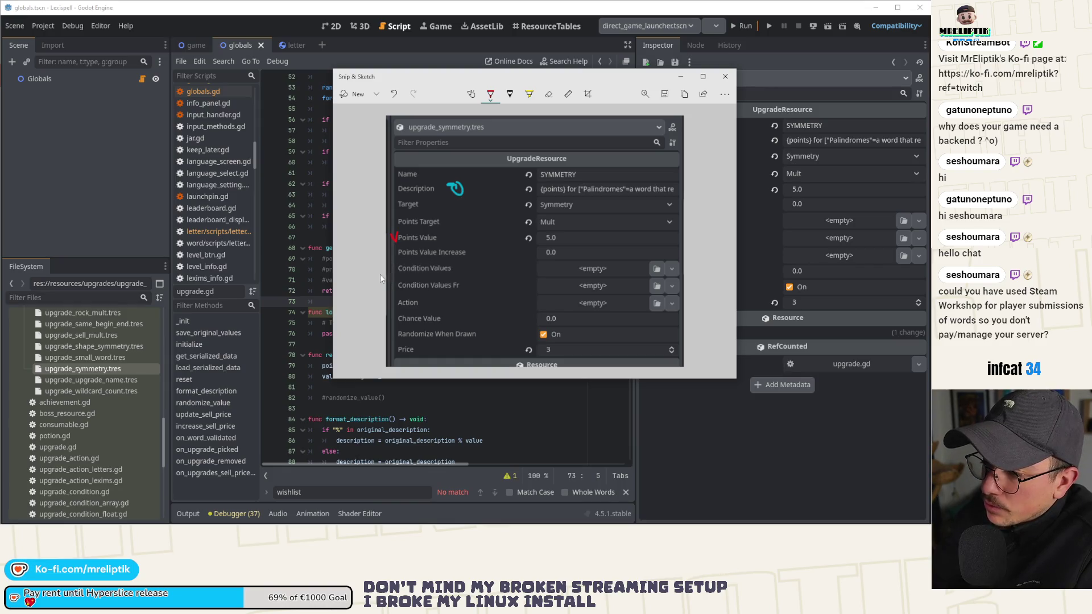
Draw red check marks beside Condition Values and Price, redoing the Price check
{"action": "left_click_drag", "start_coordinate": [389, 264], "coordinate": [398, 260]}
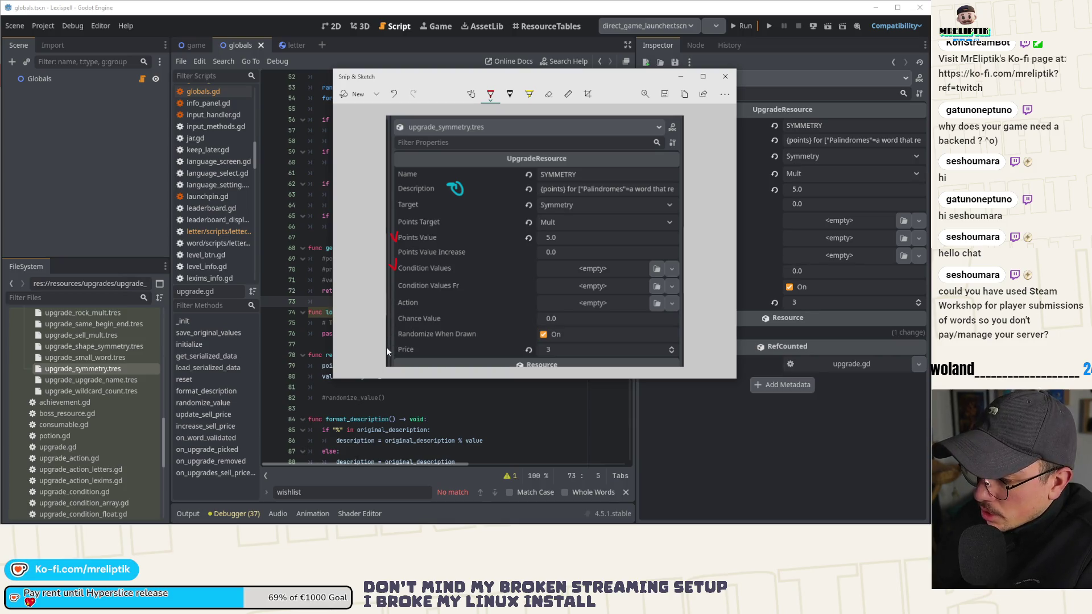
{"action": "left_click_drag", "start_coordinate": [386, 343], "coordinate": [391, 352]}
{"action": "key", "text": "ctrl+z"}
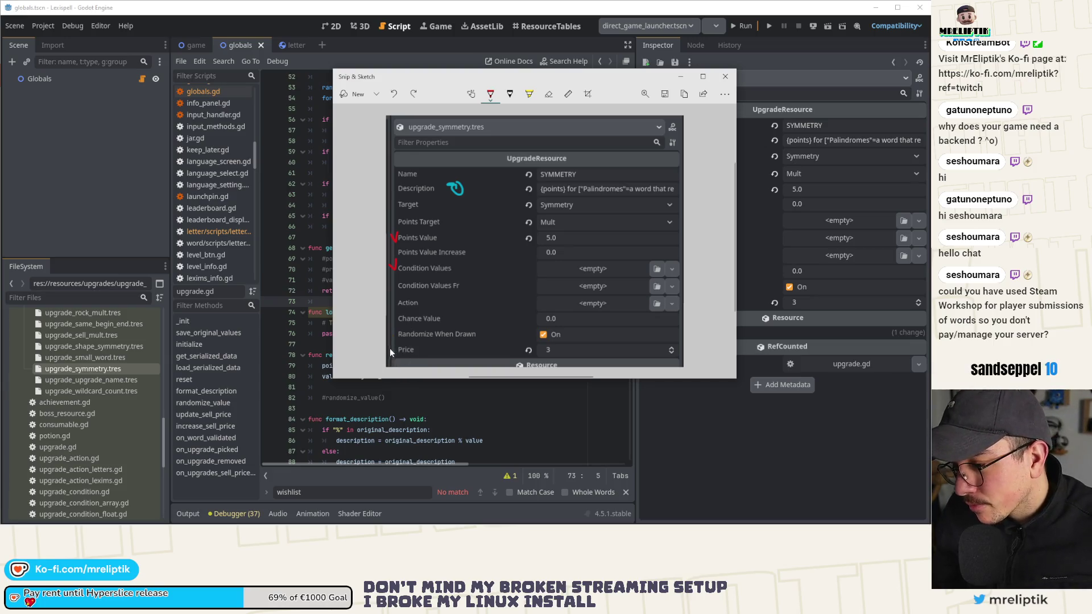
{"action": "left_click_drag", "start_coordinate": [392, 350], "coordinate": [397, 344]}
{"action": "key", "text": "ctrl+z"}
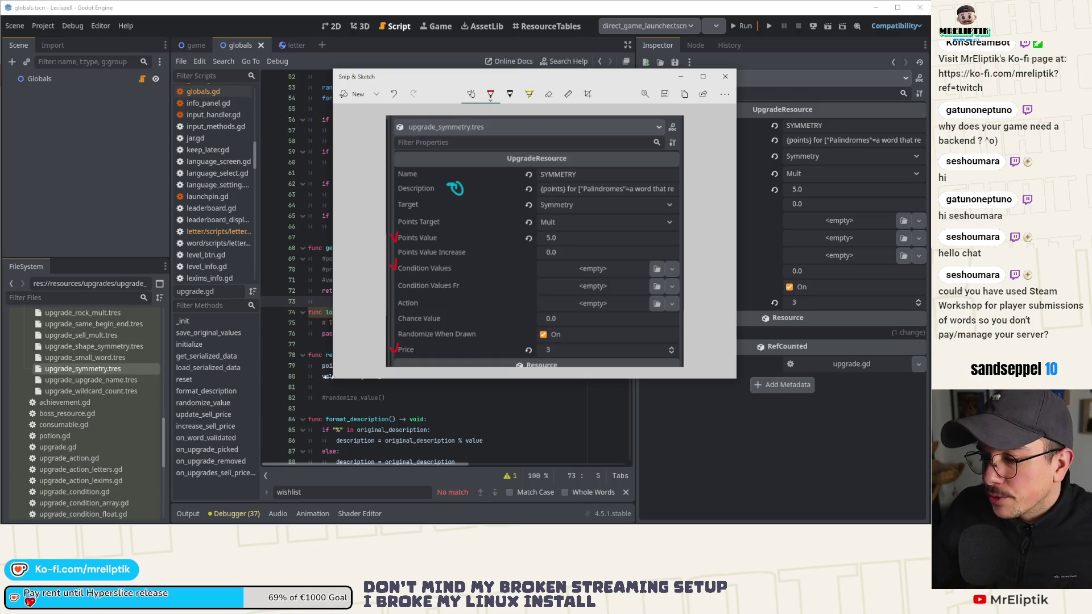
Enlarge the snip editor to view the annotated capture, then return to Godot
{"action": "left_click_drag", "start_coordinate": [333, 379], "coordinate": [291, 453]}
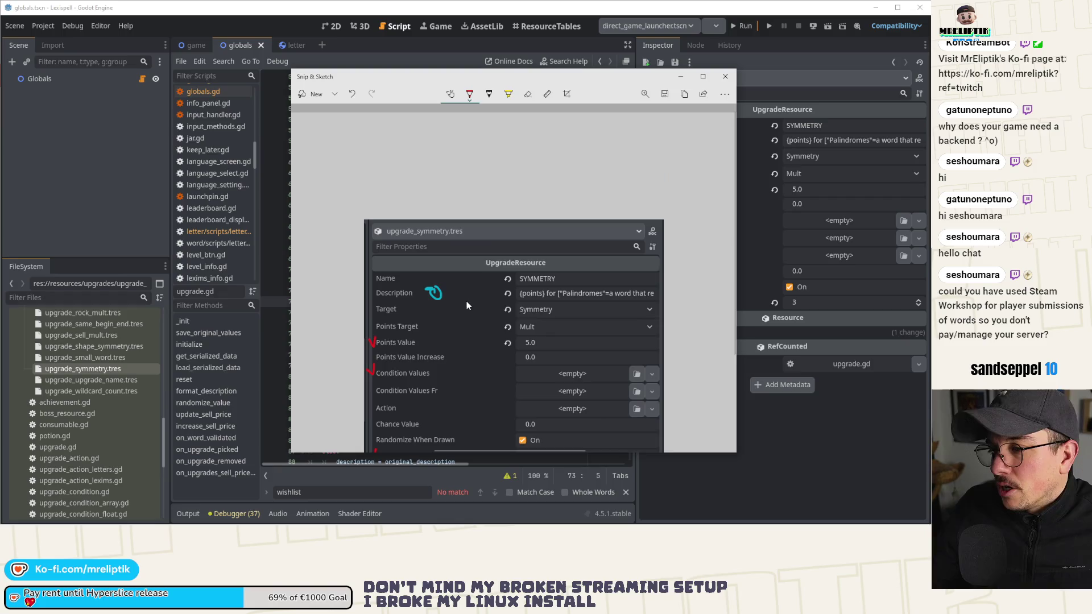
{"action": "scroll", "coordinate": [463, 313], "scroll_direction": "up", "scroll_amount": 4}
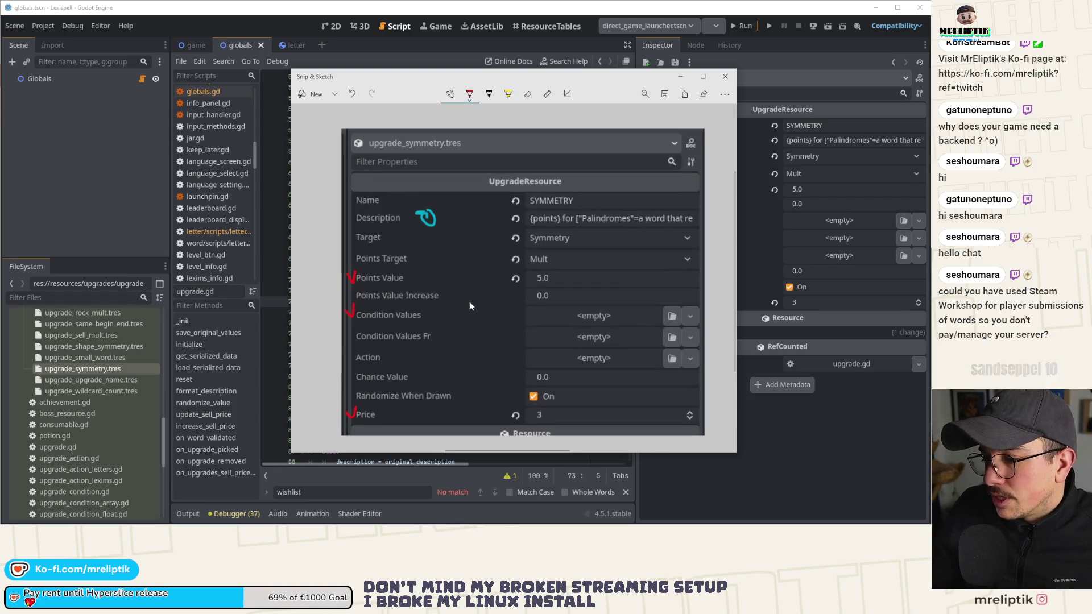
{"action": "scroll", "coordinate": [456, 307], "scroll_direction": "up", "scroll_amount": 2}
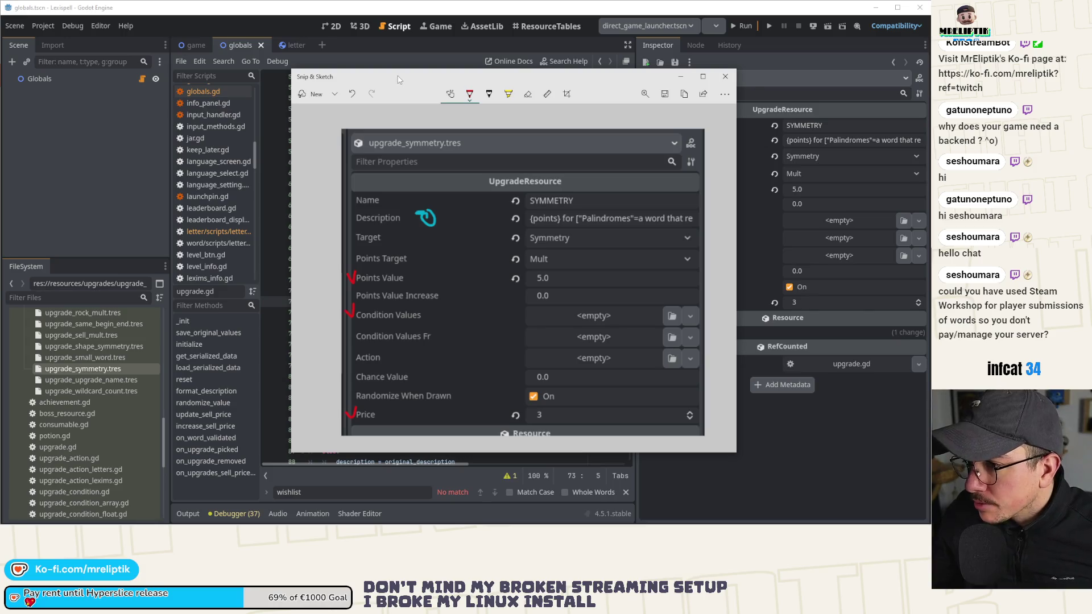
{"action": "key", "text": "alt+Tab"}
{"action": "scroll", "coordinate": [57, 434], "scroll_direction": "down", "scroll_amount": 5}
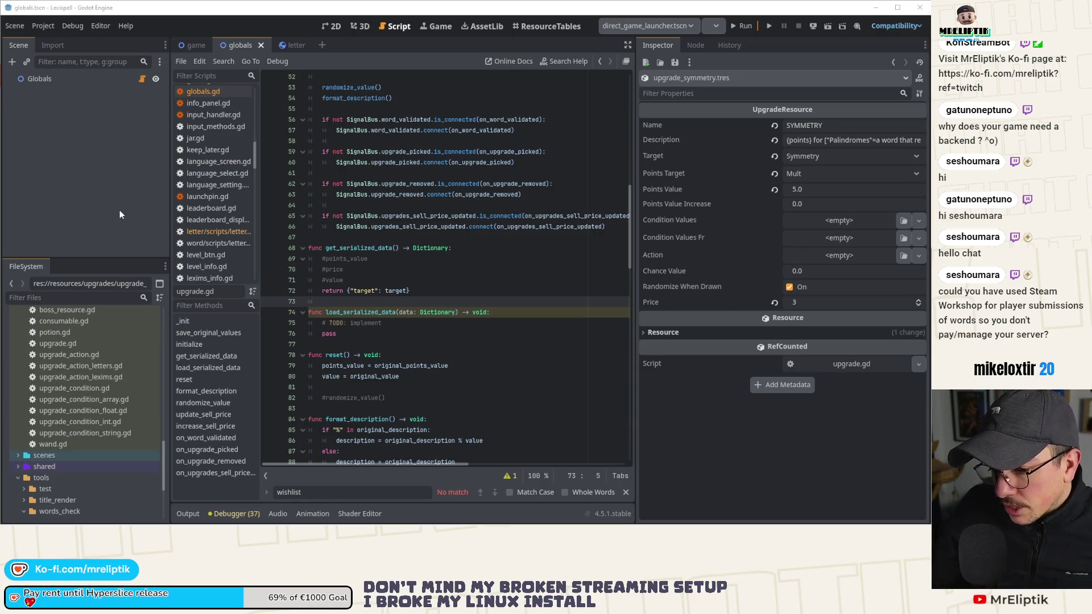
Open upgrade_condition_array.gd and go to its UpgradeConditionArray class declaration at line 1
{"action": "double_click", "coordinate": [94, 400]}
{"action": "key", "text": "Up"}
{"action": "key", "text": "Up"}
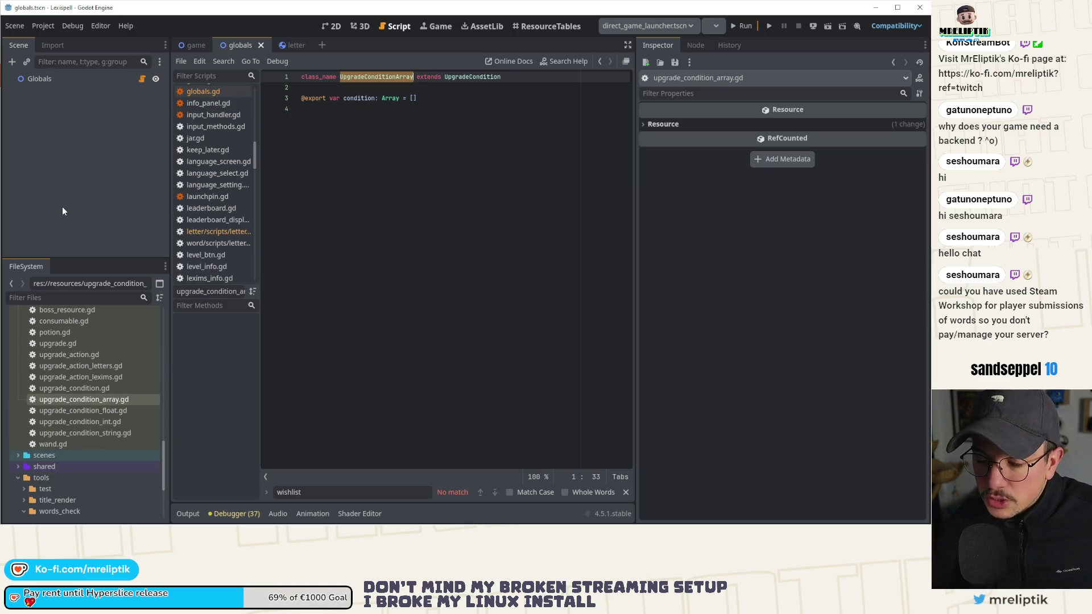
{"action": "mouse_move", "coordinate": [454, 524]}
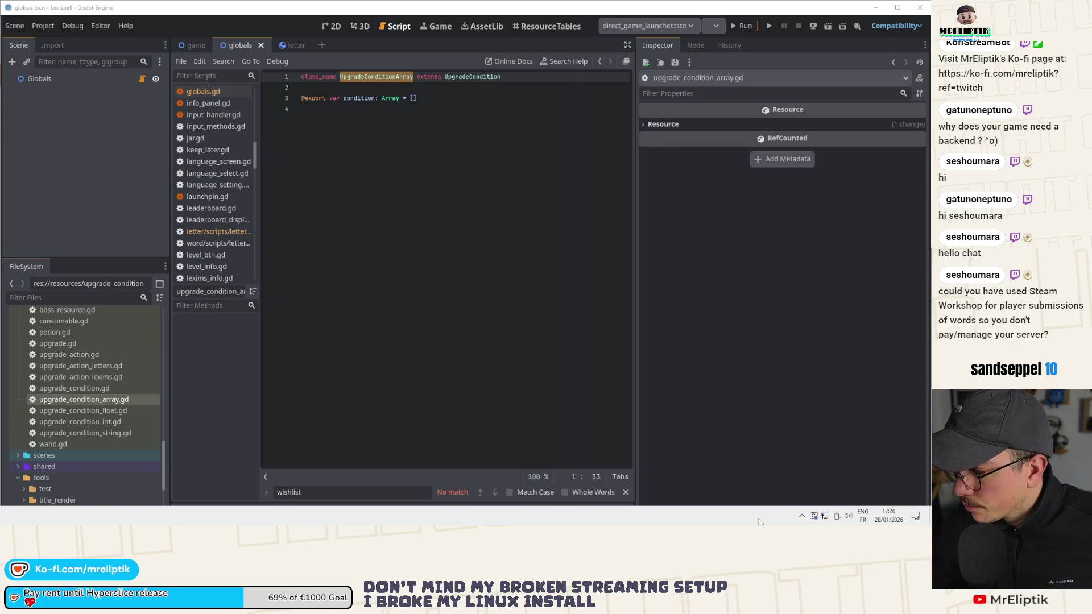
{"action": "left_click", "coordinate": [802, 516]}
{"action": "left_click", "coordinate": [802, 515]}
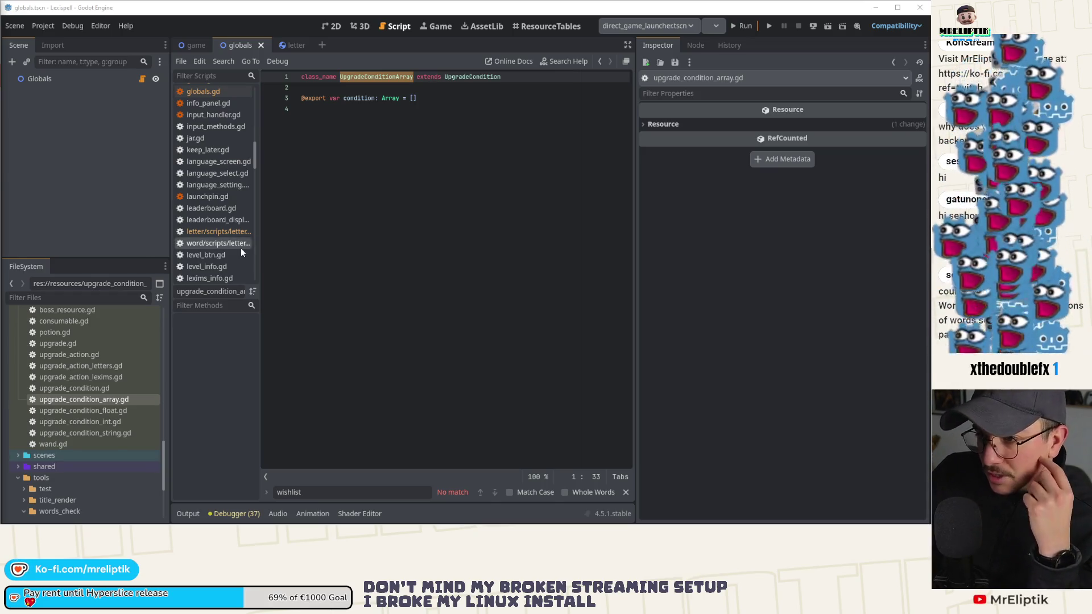
{"action": "left_click", "coordinate": [358, 128]}
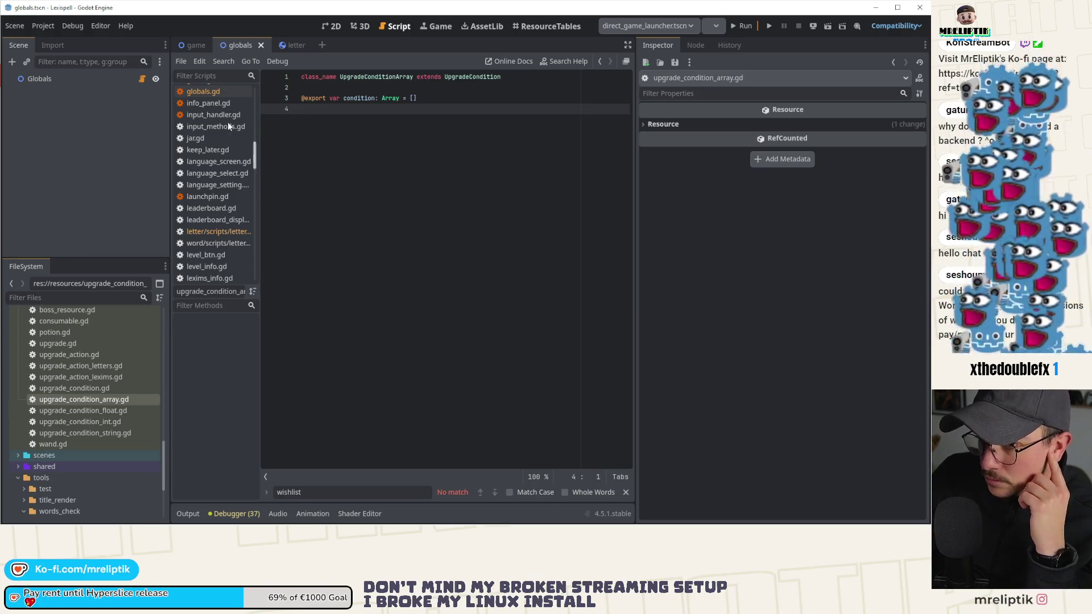
Switch to globals.gd, then find and open upgrade.gd from the resources folder
{"action": "left_click", "coordinate": [142, 79]}
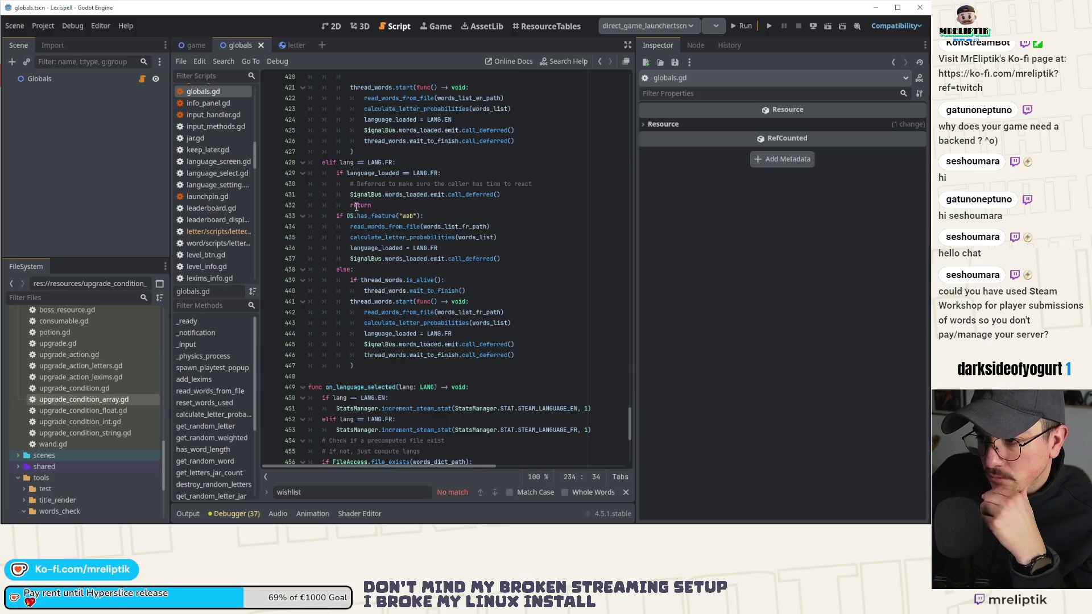
{"action": "scroll", "coordinate": [282, 201], "scroll_direction": "up", "scroll_amount": 8}
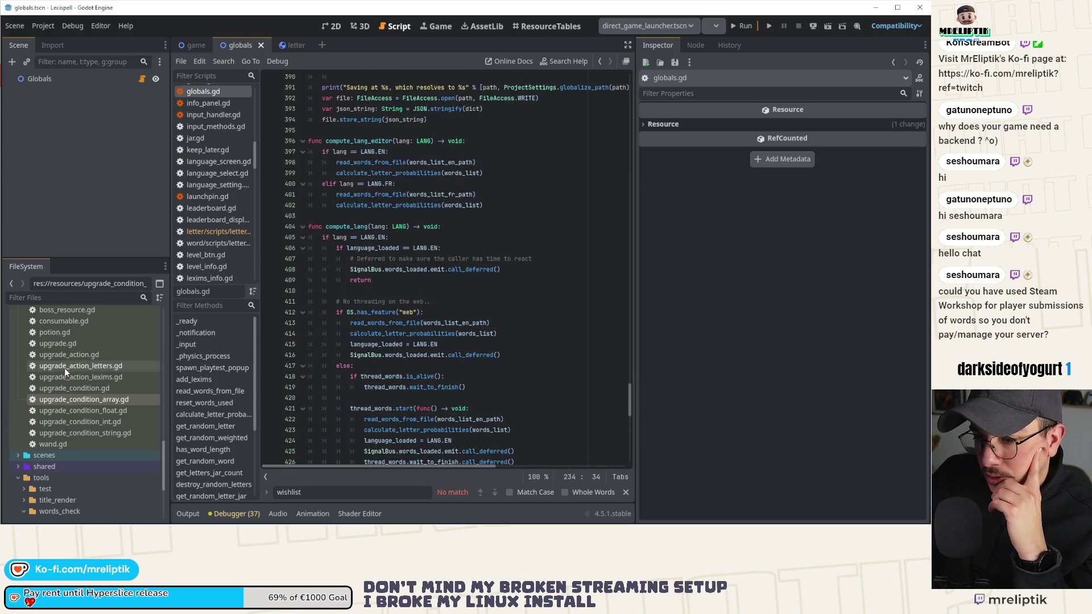
{"action": "scroll", "coordinate": [73, 332], "scroll_direction": "up", "scroll_amount": 1}
{"action": "left_click", "coordinate": [77, 336]}
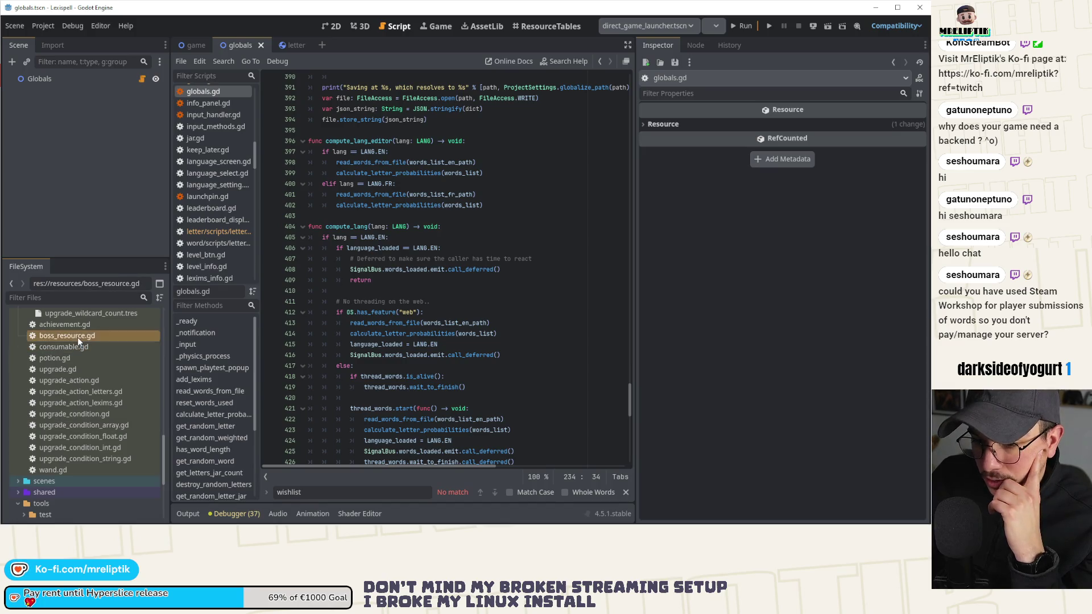
{"action": "left_click", "coordinate": [75, 369]}
{"action": "scroll", "coordinate": [76, 364], "scroll_direction": "up", "scroll_amount": 2}
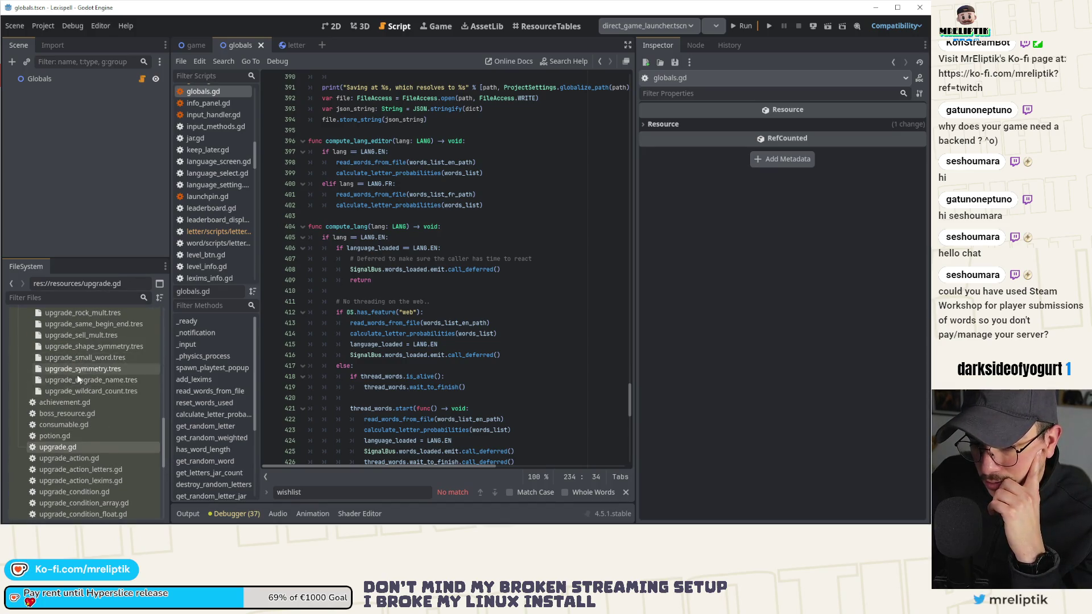
{"action": "double_click", "coordinate": [55, 421]}
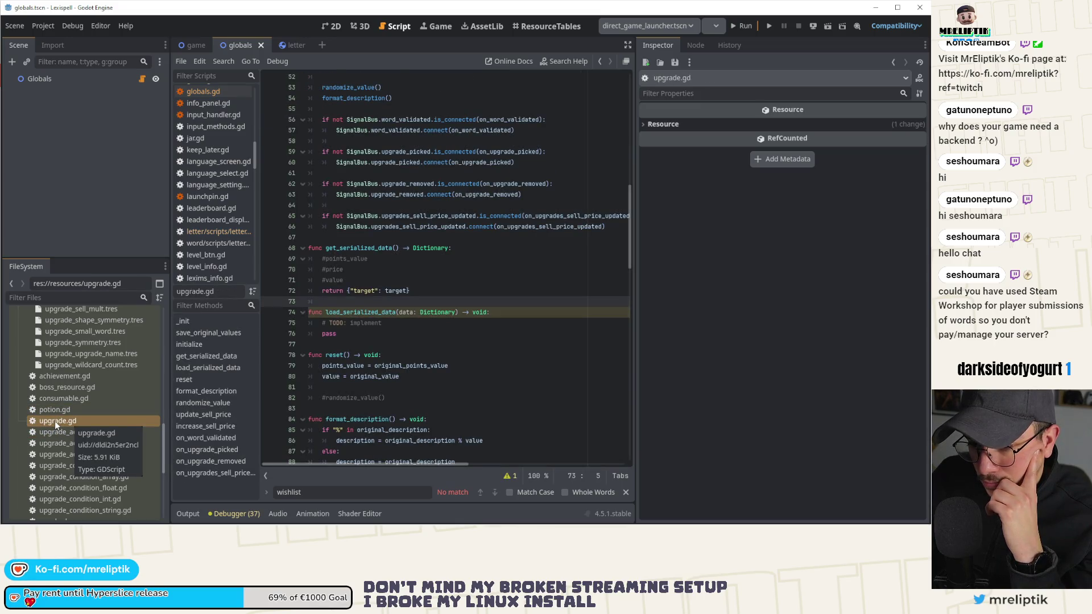
Inspect the bigger sell value, DOUBLE TROUBLE and letter streak upgrade resources in turn
{"action": "scroll", "coordinate": [84, 408], "scroll_direction": "up", "scroll_amount": 3}
{"action": "scroll", "coordinate": [92, 409], "scroll_direction": "up", "scroll_amount": 5}
{"action": "scroll", "coordinate": [113, 395], "scroll_direction": "up", "scroll_amount": 3}
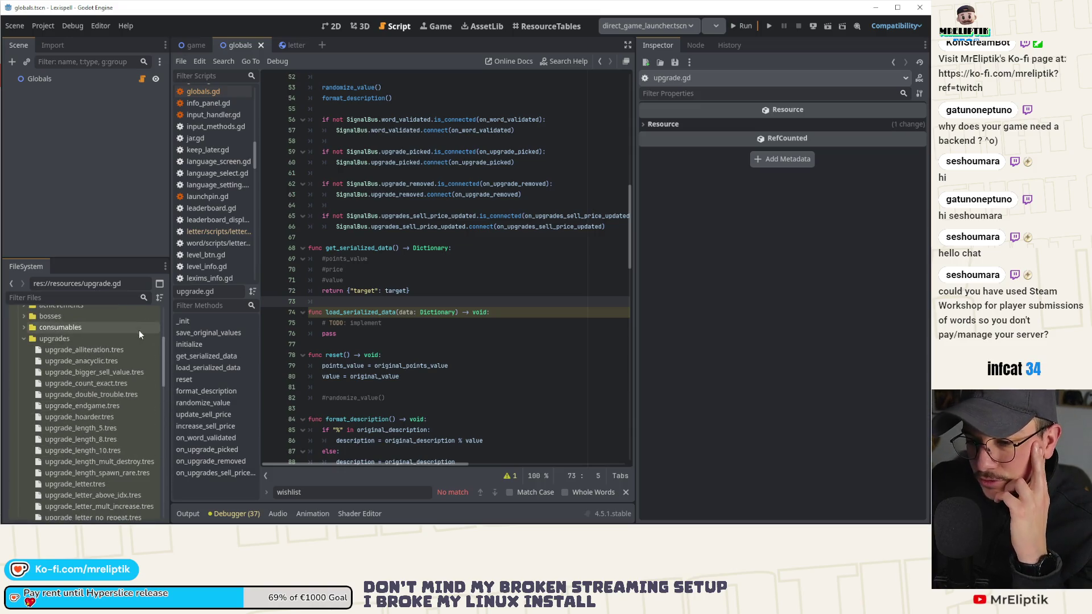
{"action": "left_click", "coordinate": [105, 373]}
{"action": "left_click", "coordinate": [101, 390]}
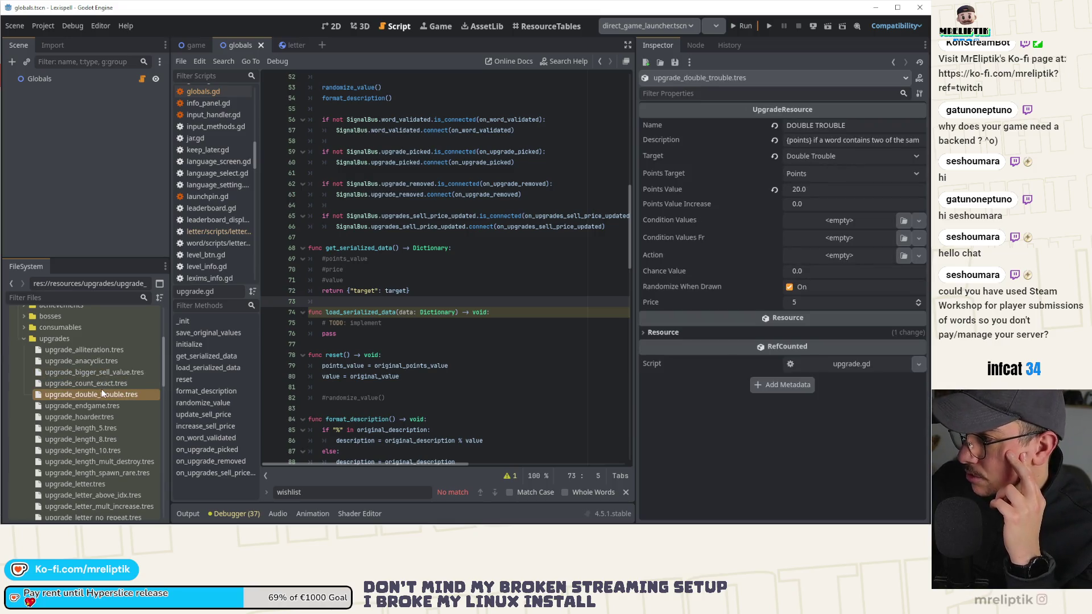
{"action": "scroll", "coordinate": [108, 405], "scroll_direction": "down", "scroll_amount": 3}
{"action": "scroll", "coordinate": [114, 402], "scroll_direction": "down", "scroll_amount": 3}
{"action": "left_click", "coordinate": [98, 436]}
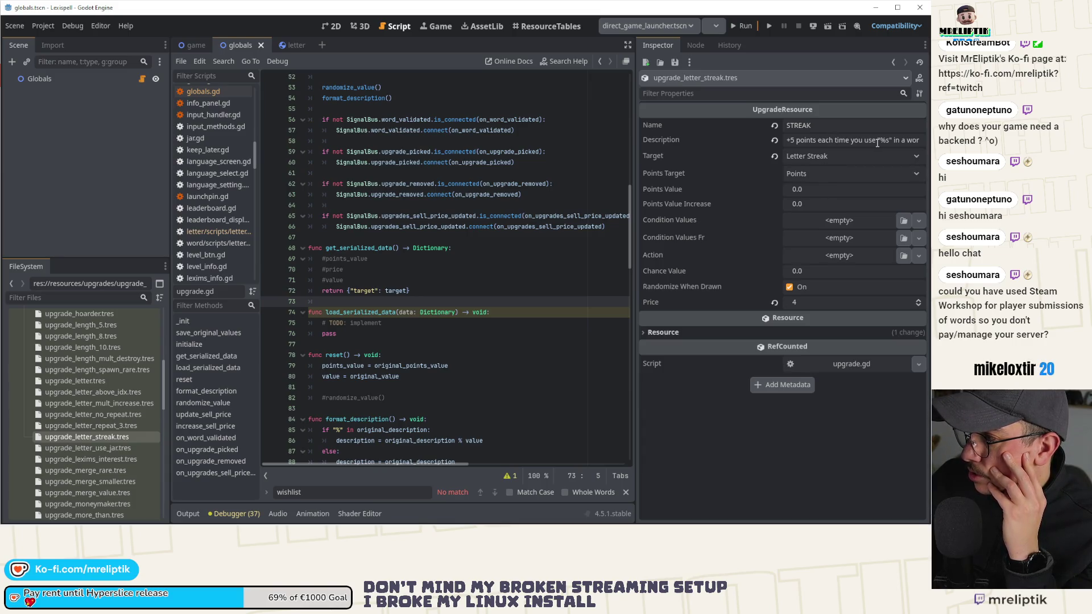
Set the STREAK upgrade's Points Value to 5.0 and widen the Inspector dock
{"action": "left_click", "coordinate": [818, 188]}
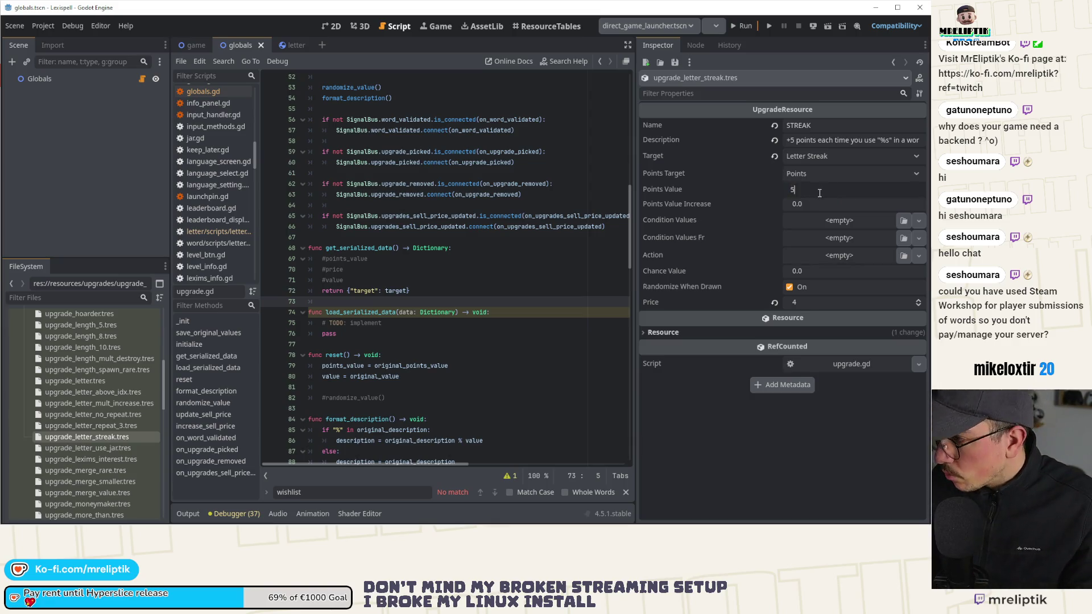
{"action": "key", "text": "Return"}
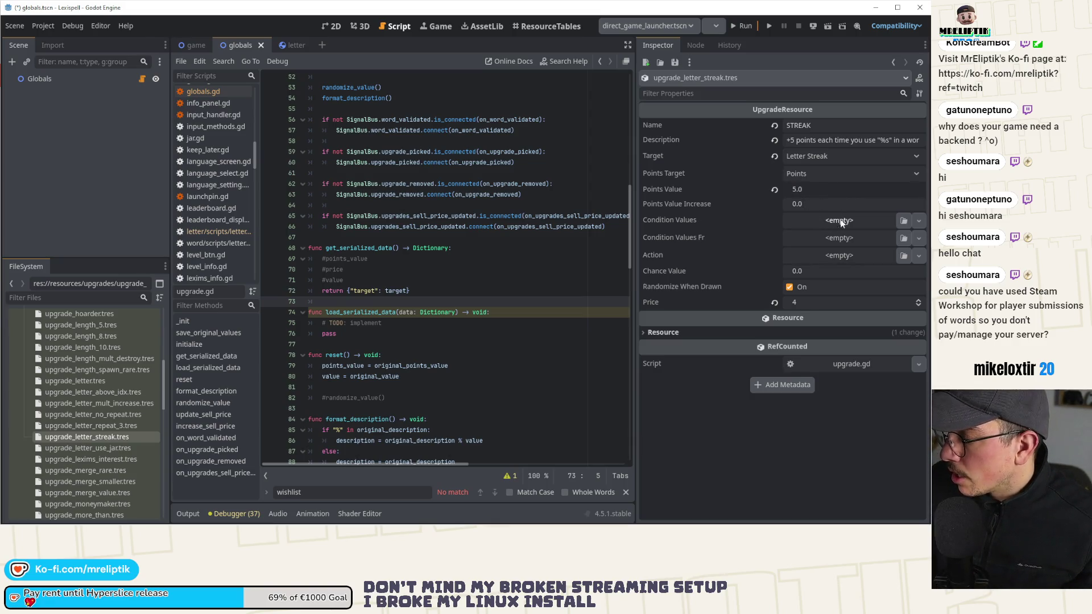
{"action": "mouse_move", "coordinate": [635, 194]}
{"action": "left_mouse_down"}
{"action": "mouse_move", "coordinate": [505, 233]}
{"action": "mouse_move", "coordinate": [394, 233]}
{"action": "left_mouse_up"}
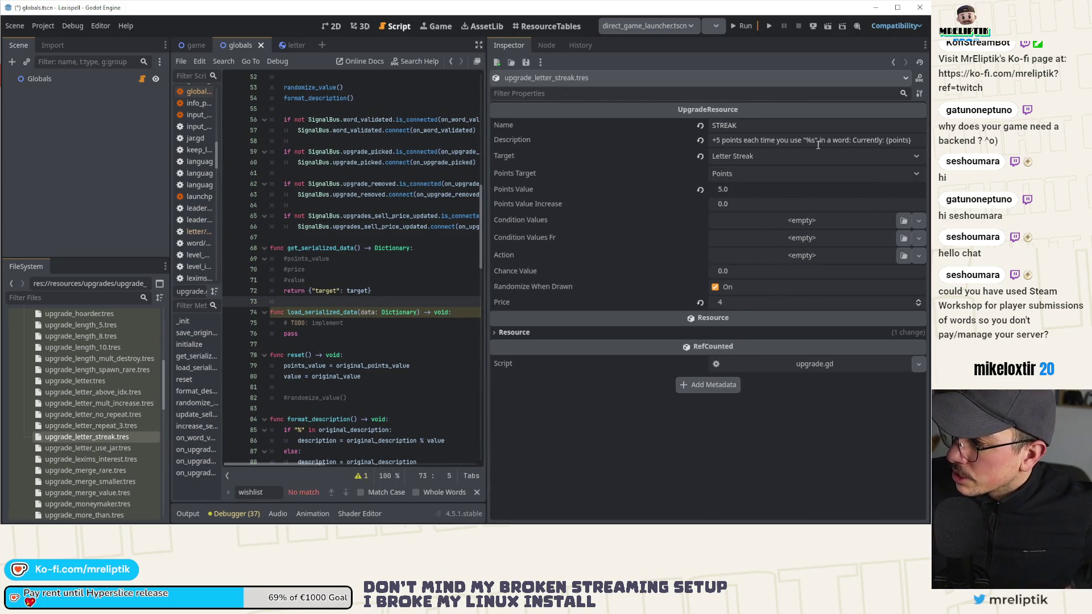
Try a string entry in Condition Values, clear it back to empty, and restore the code editor width
{"action": "left_click", "coordinate": [918, 221]}
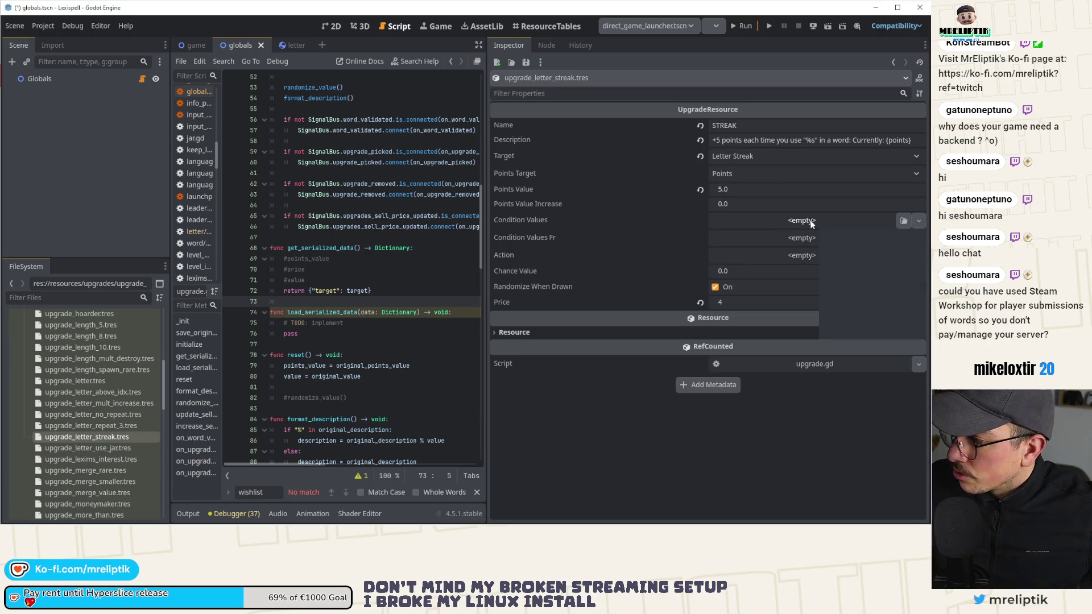
{"action": "left_click", "coordinate": [870, 300]}
{"action": "left_click", "coordinate": [820, 220]}
{"action": "left_click", "coordinate": [755, 240]}
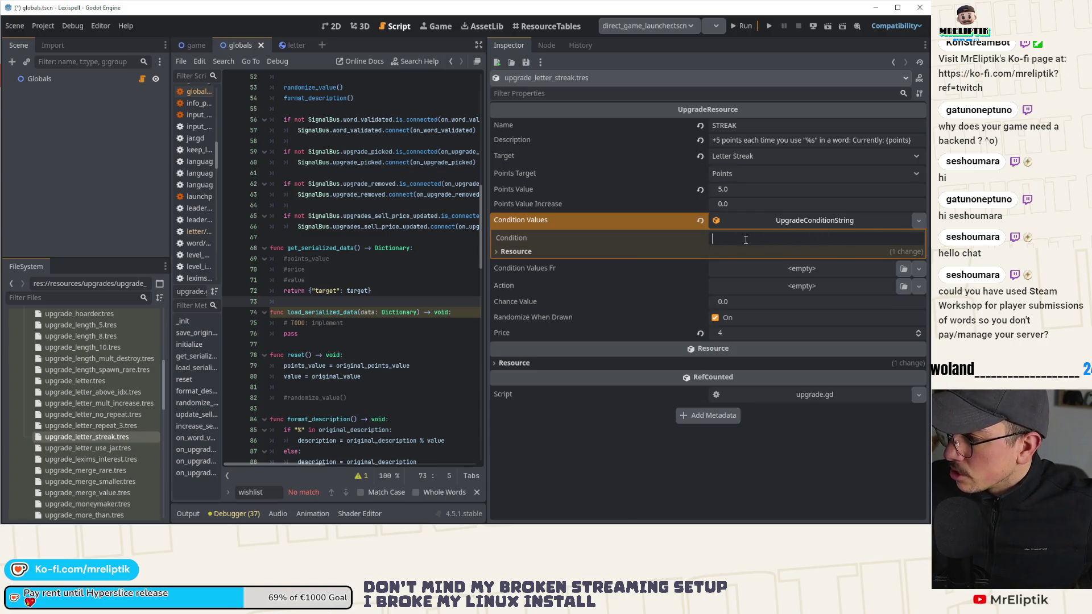
{"action": "left_click", "coordinate": [701, 221]}
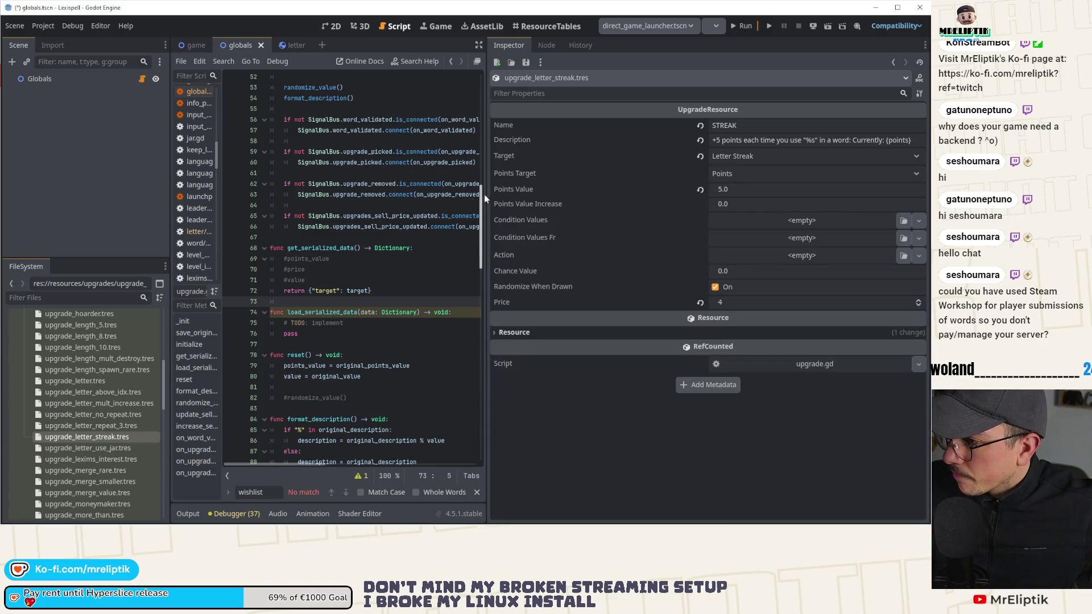
{"action": "left_click_drag", "start_coordinate": [484, 194], "coordinate": [643, 196]}
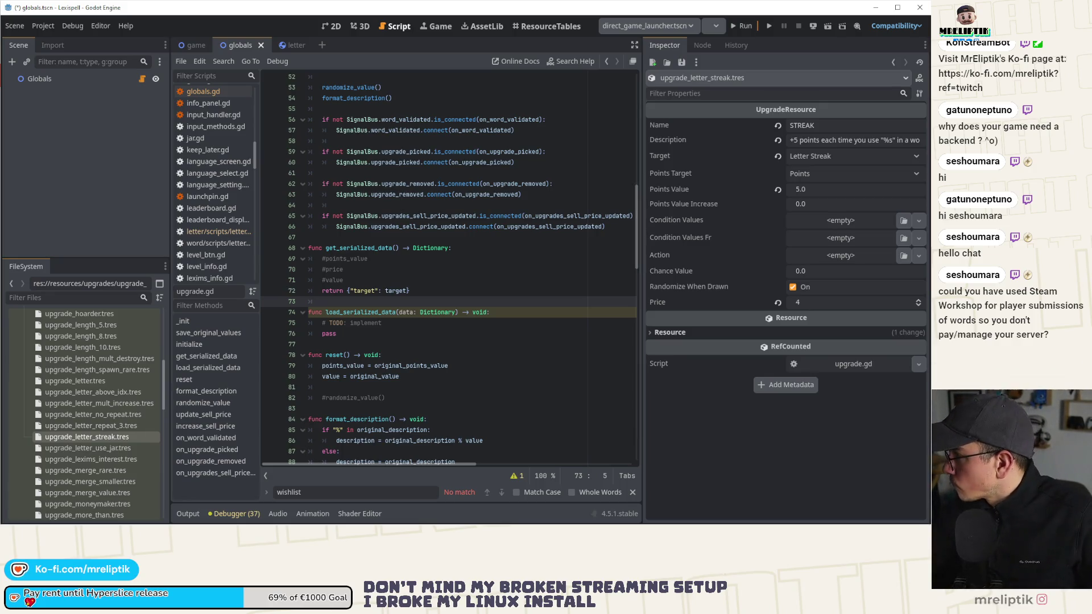
{"action": "key", "text": "alt+Tab"}
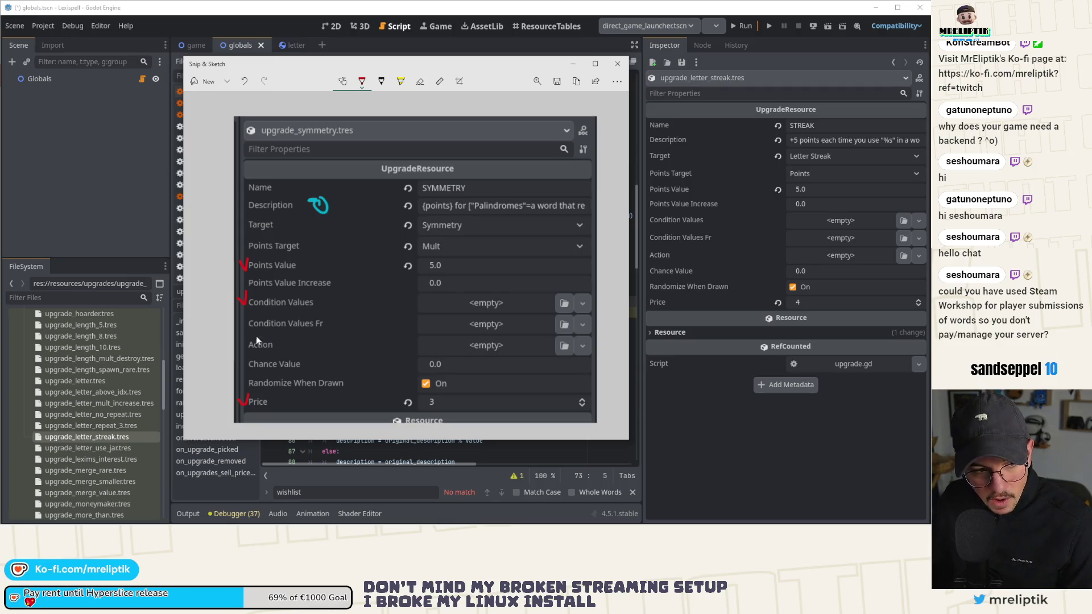
{"action": "key", "text": "alt+Tab"}
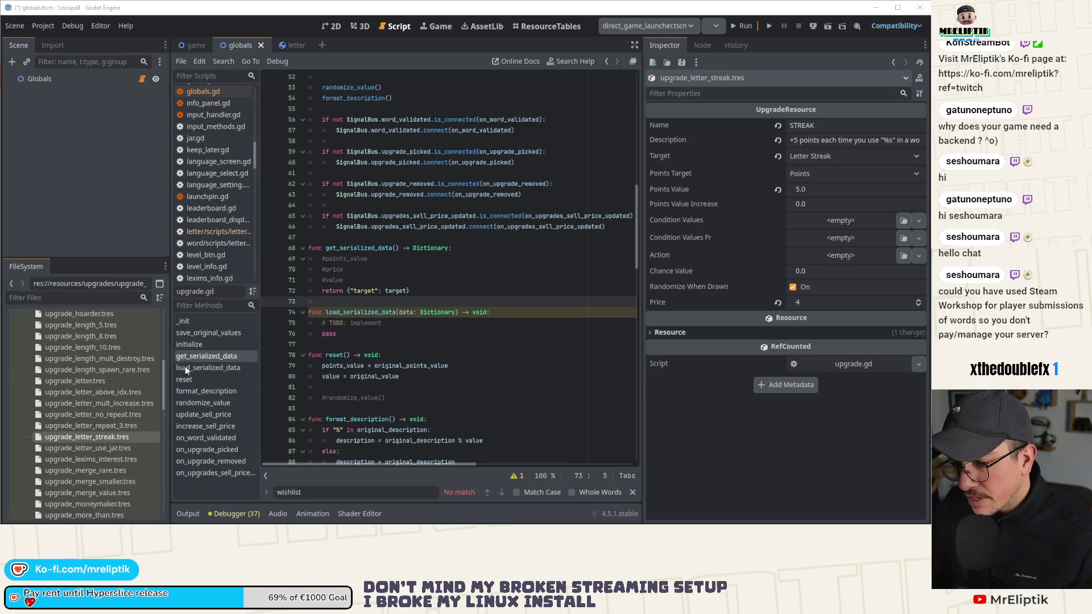
Select upgrade.gd in the FileSystem dock to show its resource properties
{"action": "scroll", "coordinate": [107, 420], "scroll_direction": "down", "scroll_amount": 3}
{"action": "scroll", "coordinate": [107, 419], "scroll_direction": "down", "scroll_amount": 4}
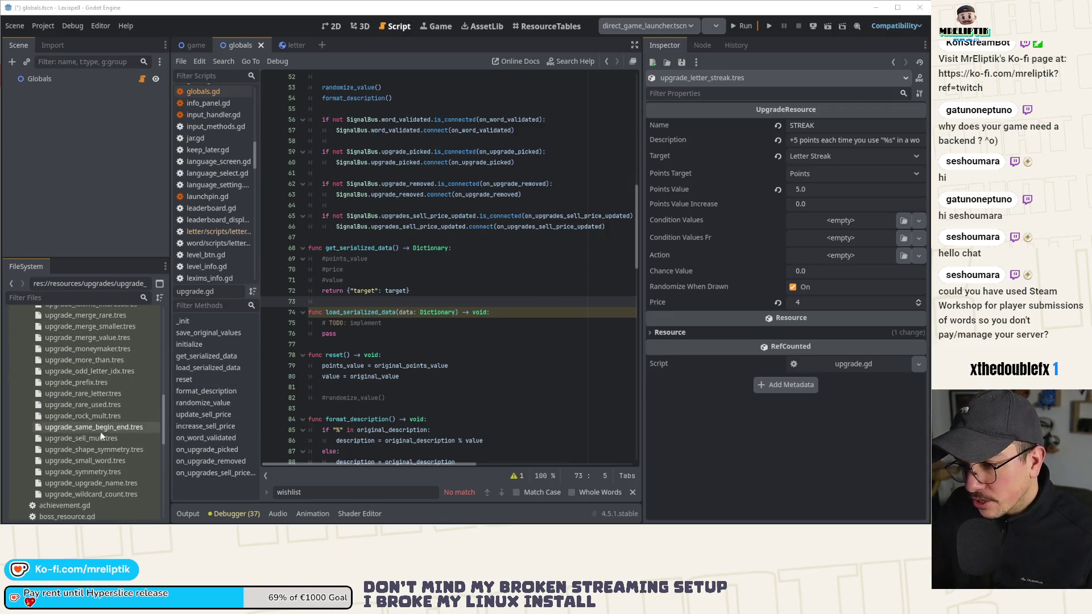
{"action": "left_click", "coordinate": [52, 472]}
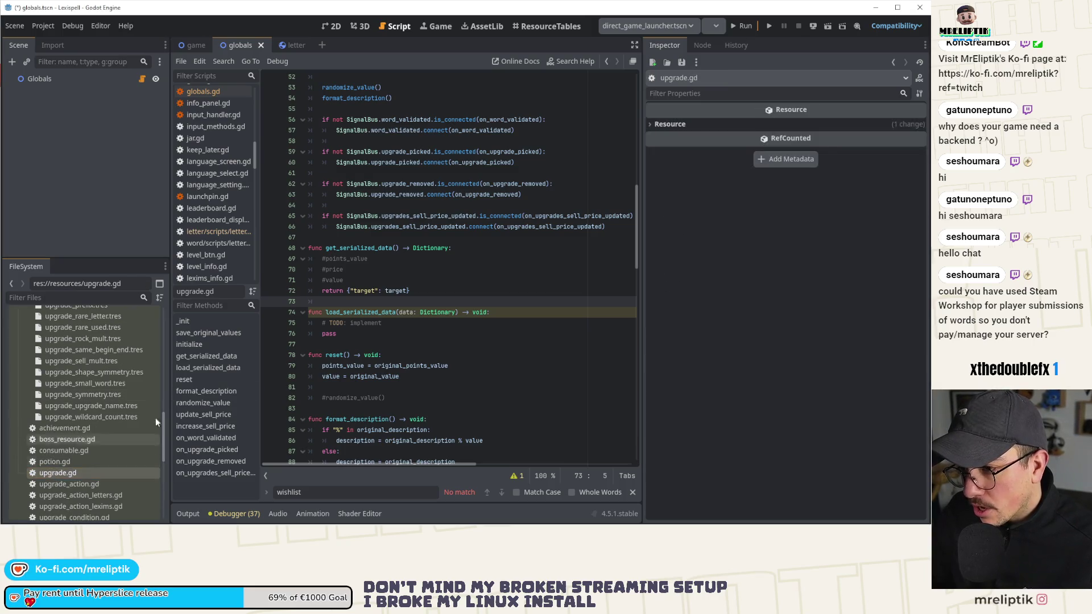
{"action": "scroll", "coordinate": [415, 301], "scroll_direction": "up", "scroll_amount": 10}
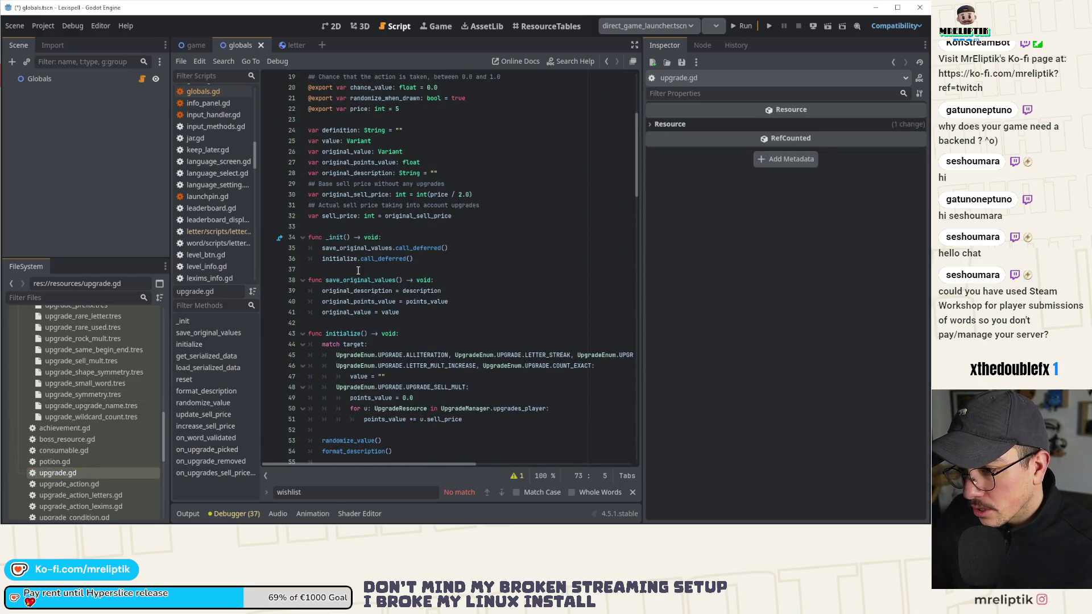
{"action": "scroll", "coordinate": [350, 248], "scroll_direction": "down", "scroll_amount": 4}
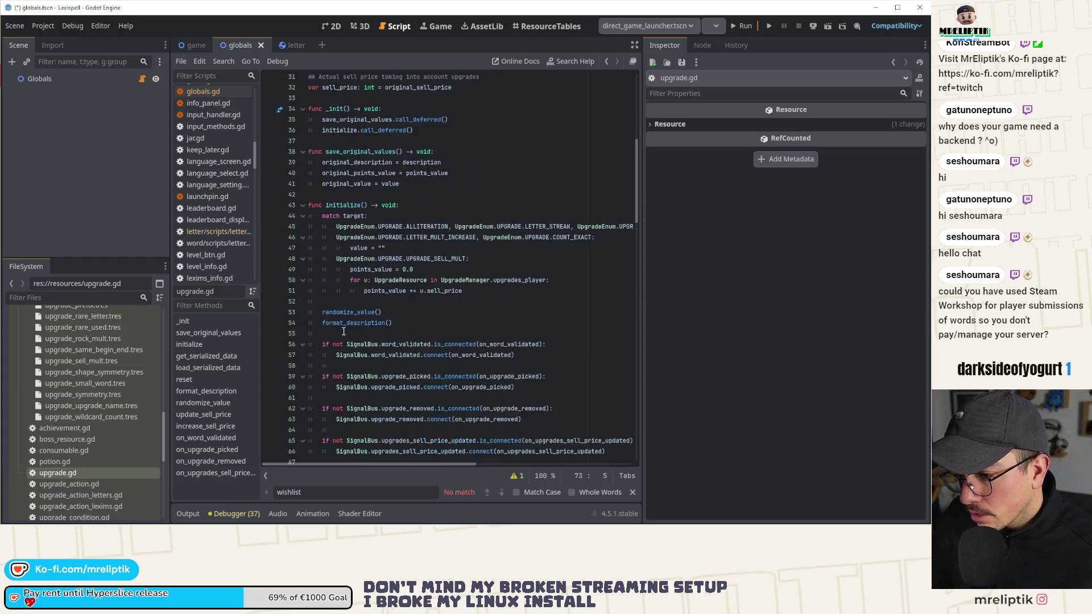
Highlight points_value on line 51 of initialize and widen the code editor for long lines
{"action": "left_click", "coordinate": [473, 293]}
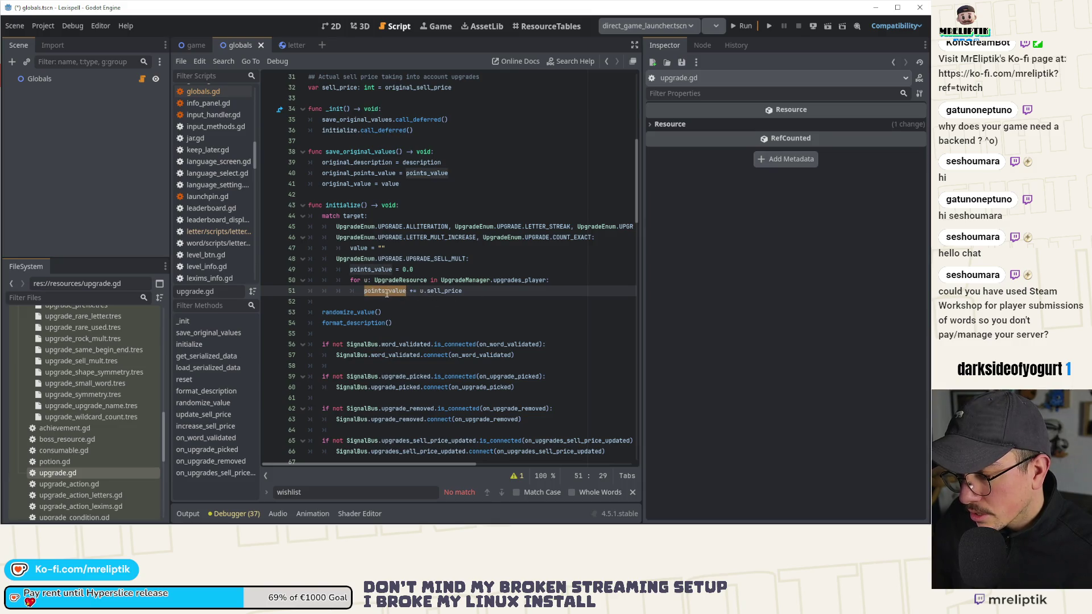
{"action": "mouse_move", "coordinate": [448, 293]}
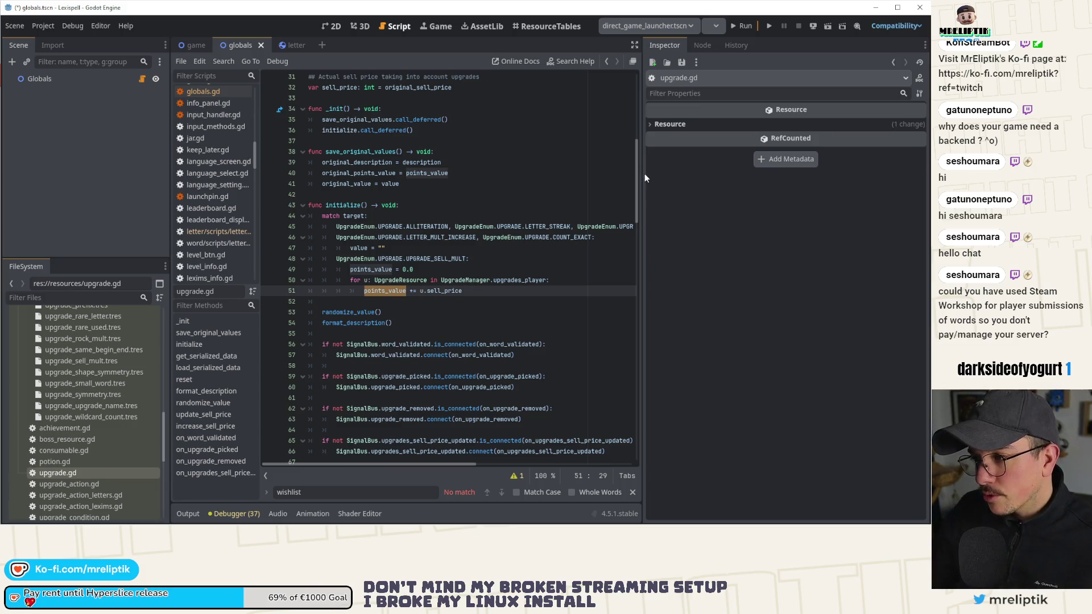
{"action": "left_click_drag", "start_coordinate": [643, 175], "coordinate": [787, 178]}
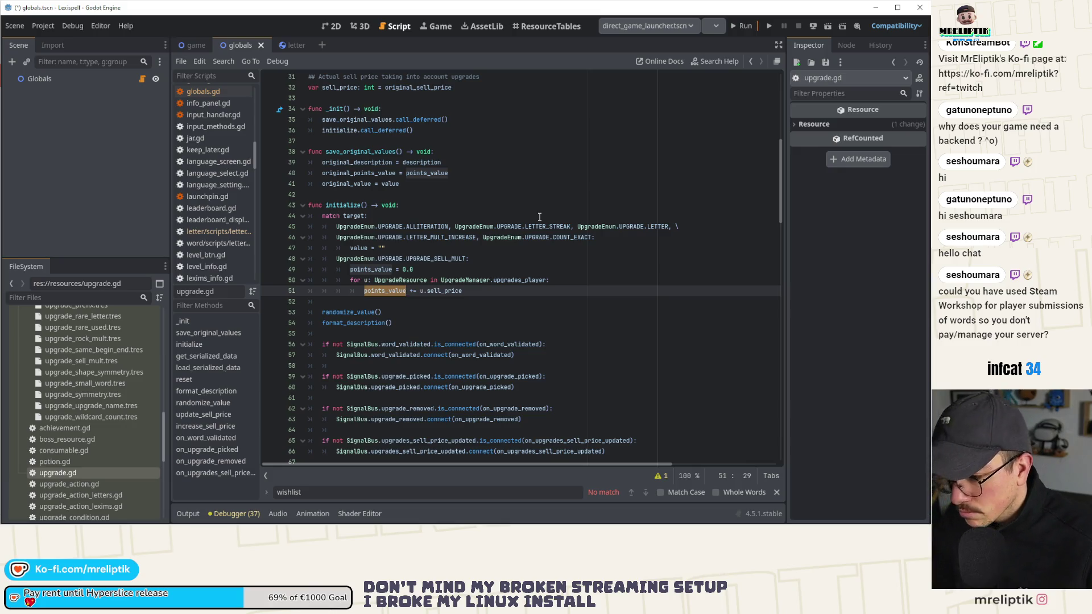
{"action": "scroll", "coordinate": [539, 217], "scroll_direction": "down", "scroll_amount": 4}
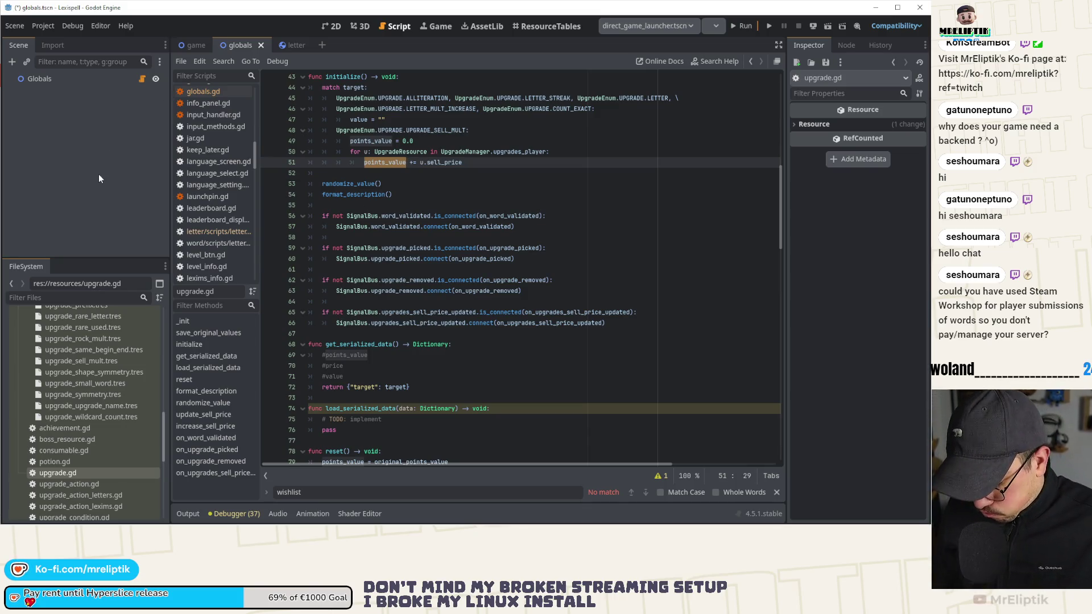
Open upgrade_manager.gd through the script quick-open search (Ctrl+Alt+O)
{"action": "key", "text": "ctrl+shift+o"}
{"action": "type", "text": "upgrade"}
{"action": "key", "text": "Escape"}
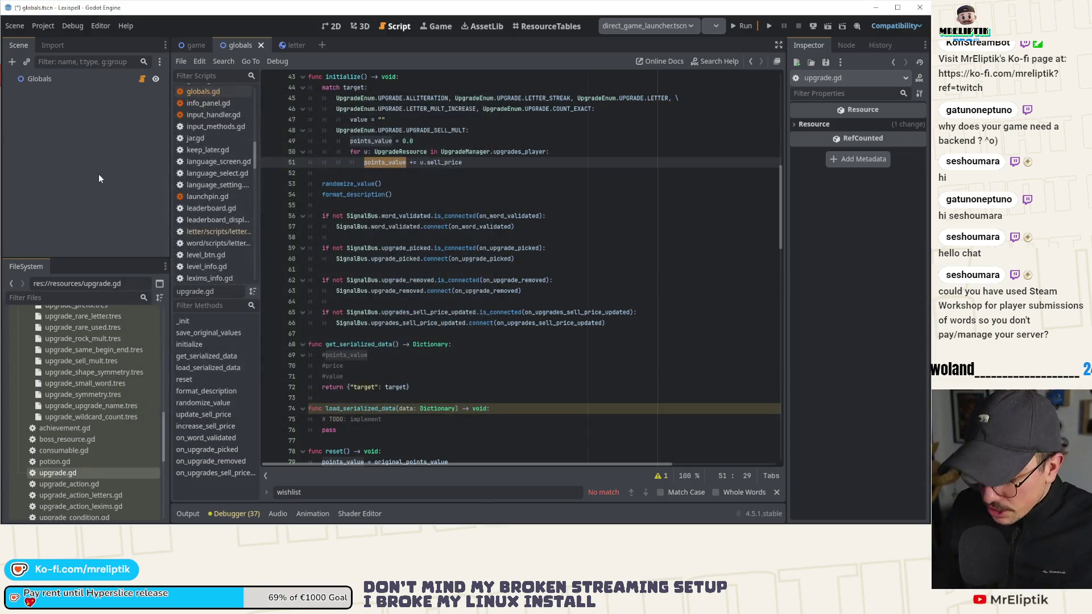
{"action": "key", "text": "ctrl+alt+o"}
{"action": "type", "text": "upgrade"}
{"action": "key", "text": "Down"}
{"action": "key", "text": "Down"}
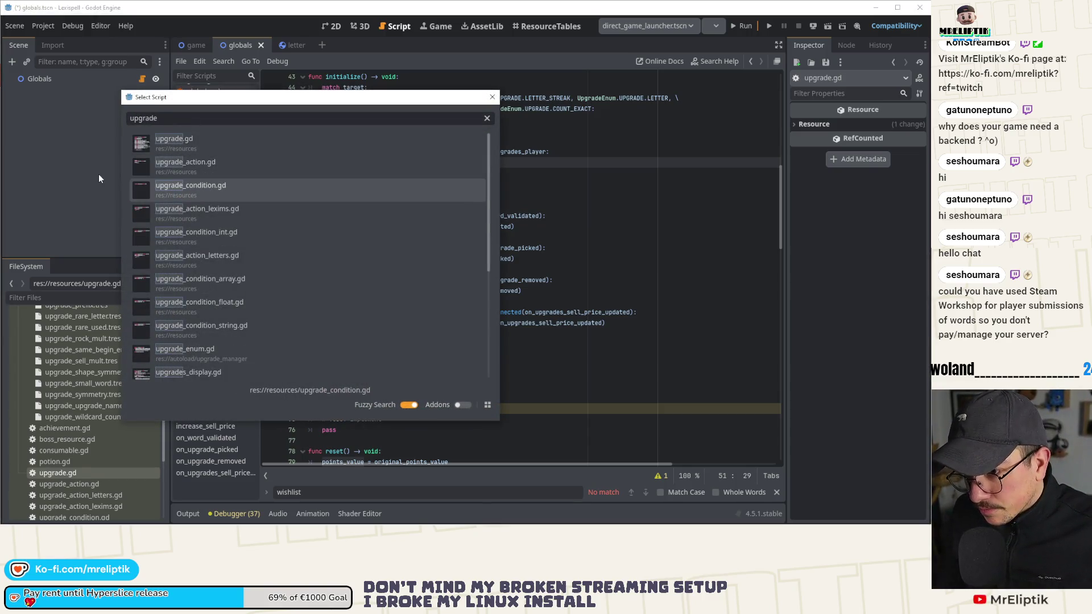
{"action": "type", "text": "_manager"}
{"action": "key", "text": "Return"}
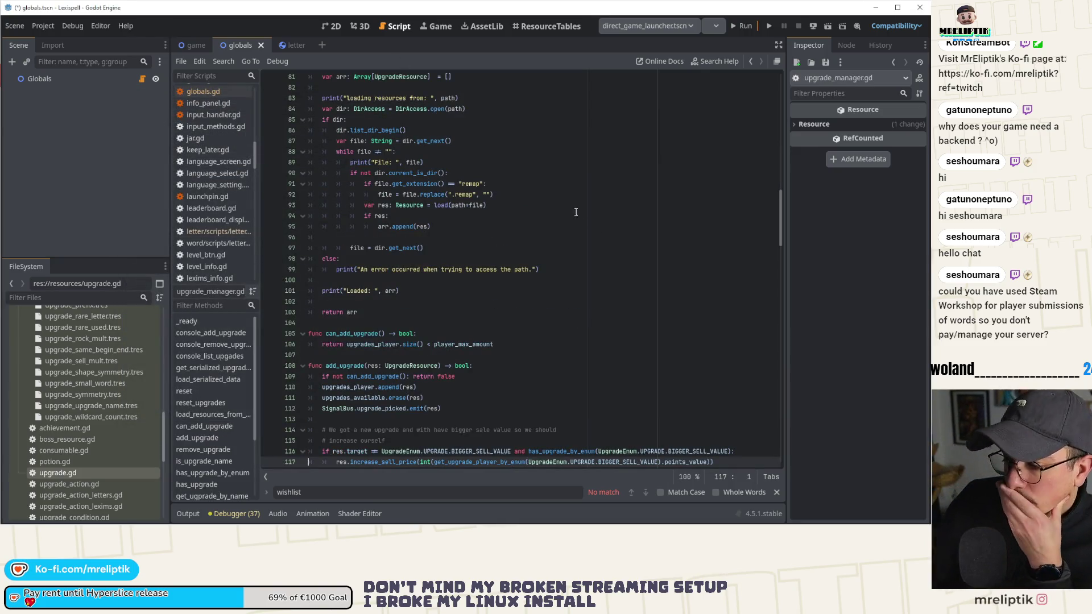
Retype the increase_sell_price call on line 117 of add_upgrade
{"action": "scroll", "coordinate": [459, 332], "scroll_direction": "down", "scroll_amount": 1}
{"action": "scroll", "coordinate": [459, 333], "scroll_direction": "down", "scroll_amount": 2}
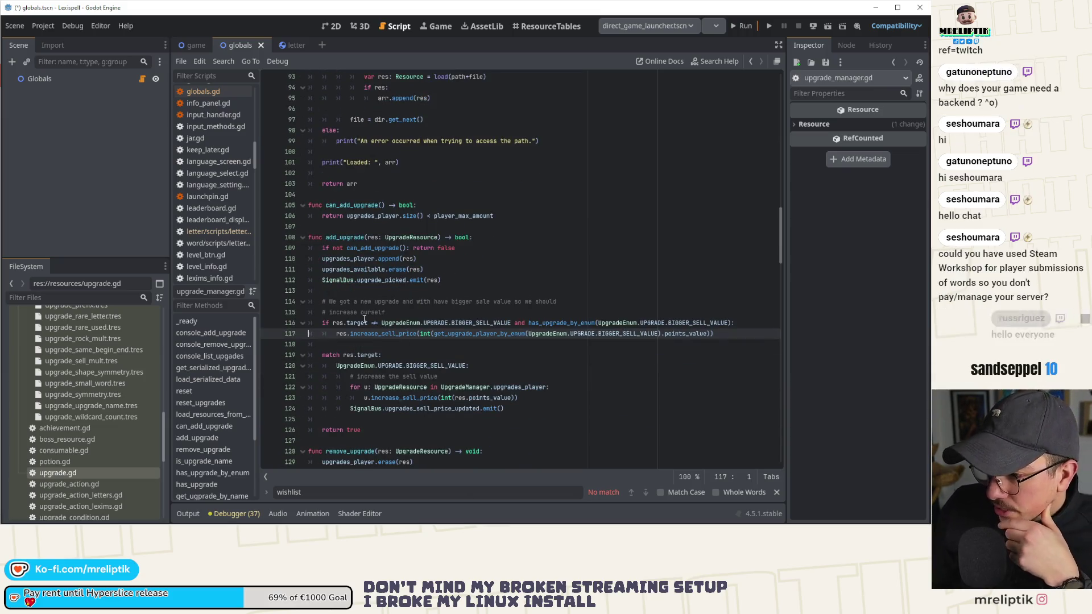
{"action": "double_click", "coordinate": [380, 336]}
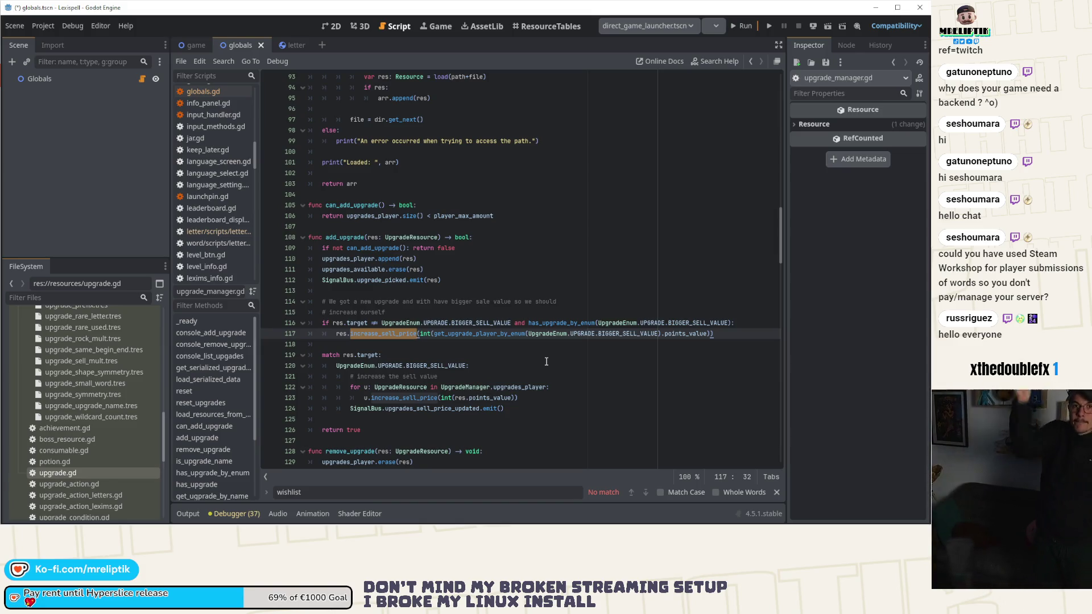
{"action": "type", "text": "."}
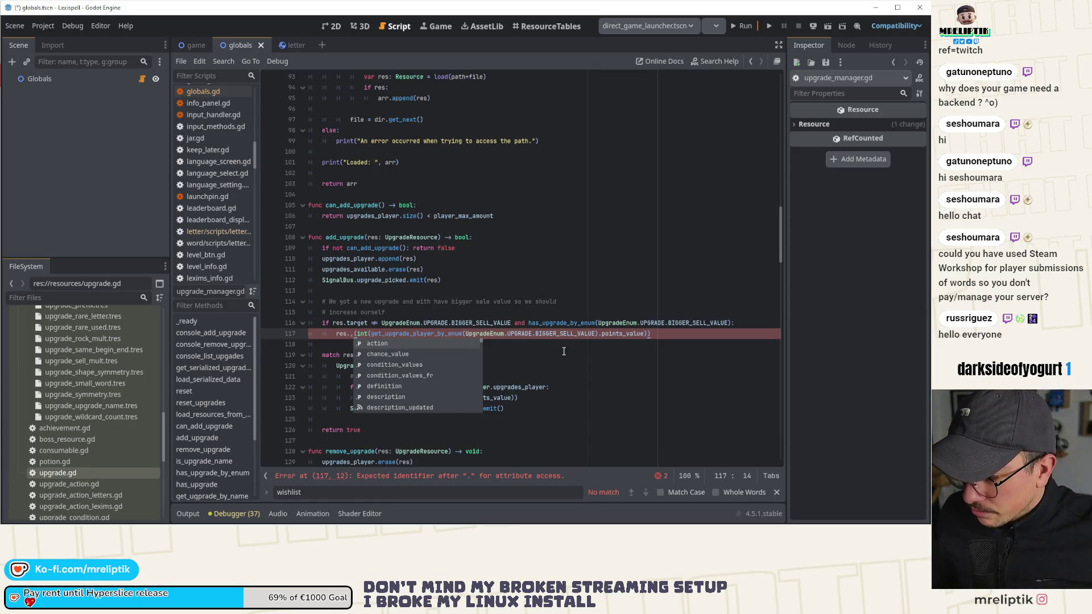
{"action": "key", "text": "BackSpace"}
{"action": "type", "text": "increase_sell_price"}
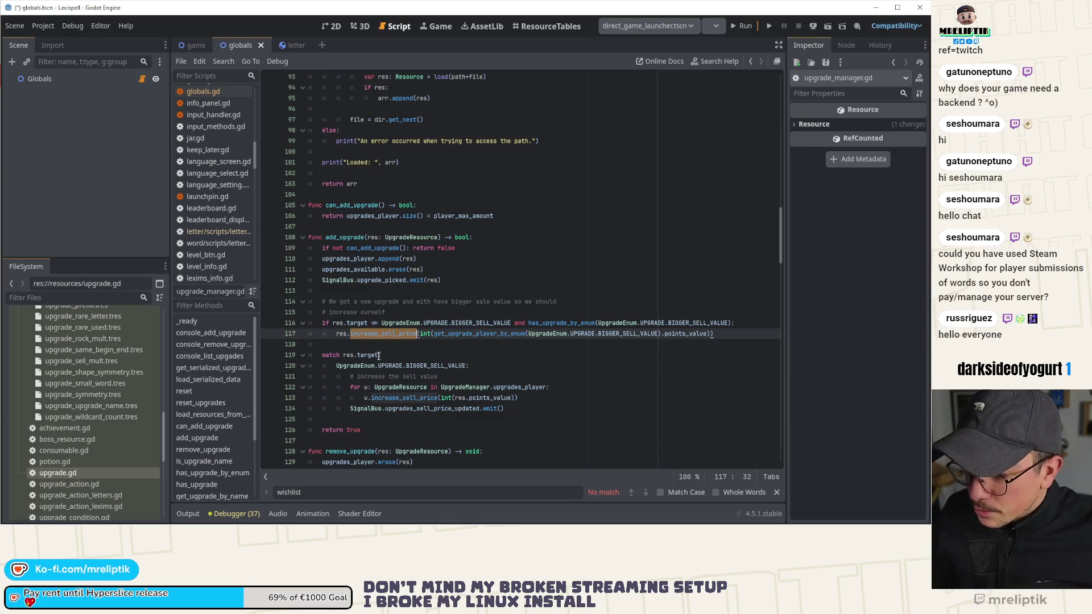
{"action": "mouse_move", "coordinate": [381, 370]}
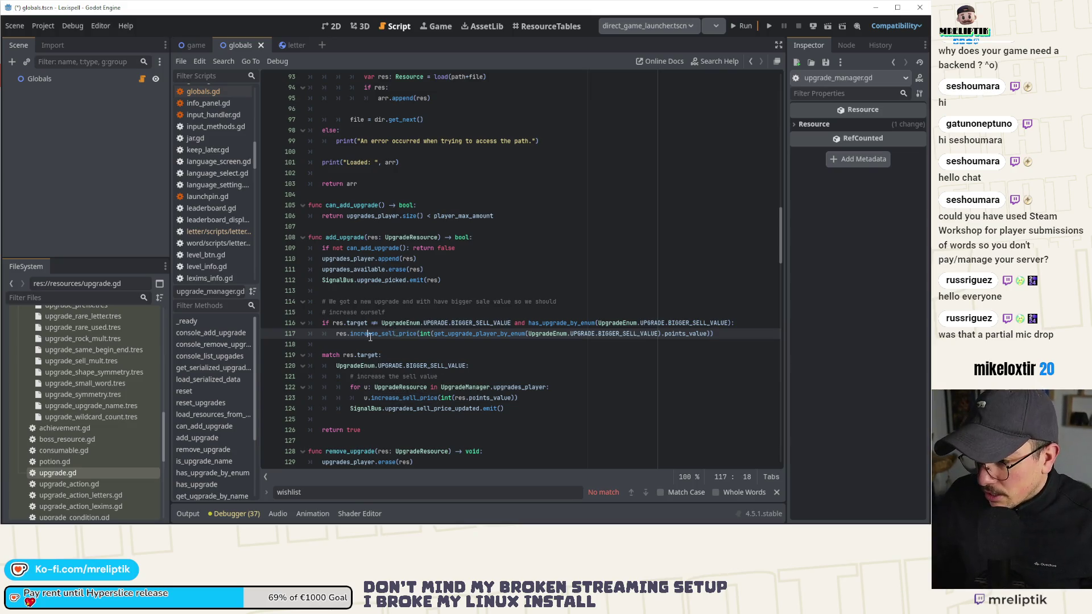
{"action": "mouse_move", "coordinate": [388, 330]}
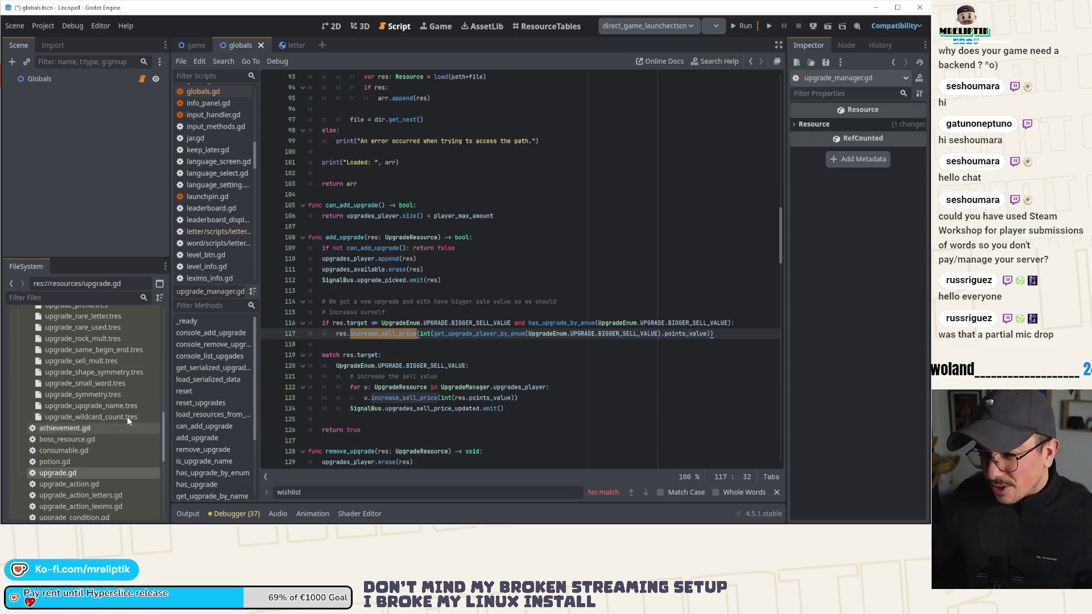
Open upgrade.gd and remove the target entry from get_serialized_data's returned dictionary
{"action": "double_click", "coordinate": [56, 472]}
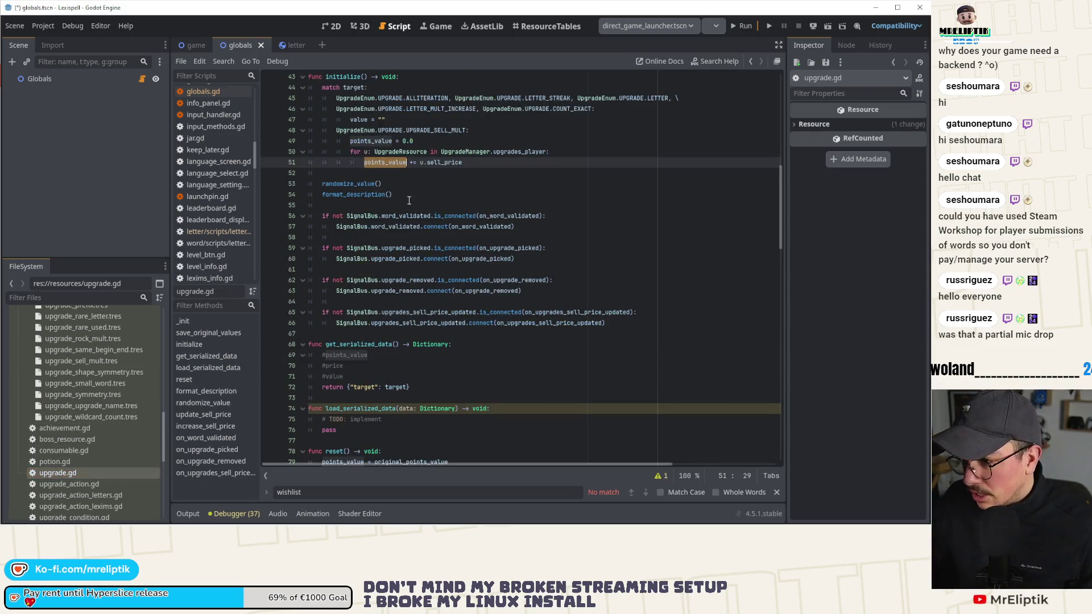
{"action": "left_click", "coordinate": [434, 194]}
{"action": "scroll", "coordinate": [389, 312], "scroll_direction": "down", "scroll_amount": 5}
{"action": "double_click", "coordinate": [335, 270]}
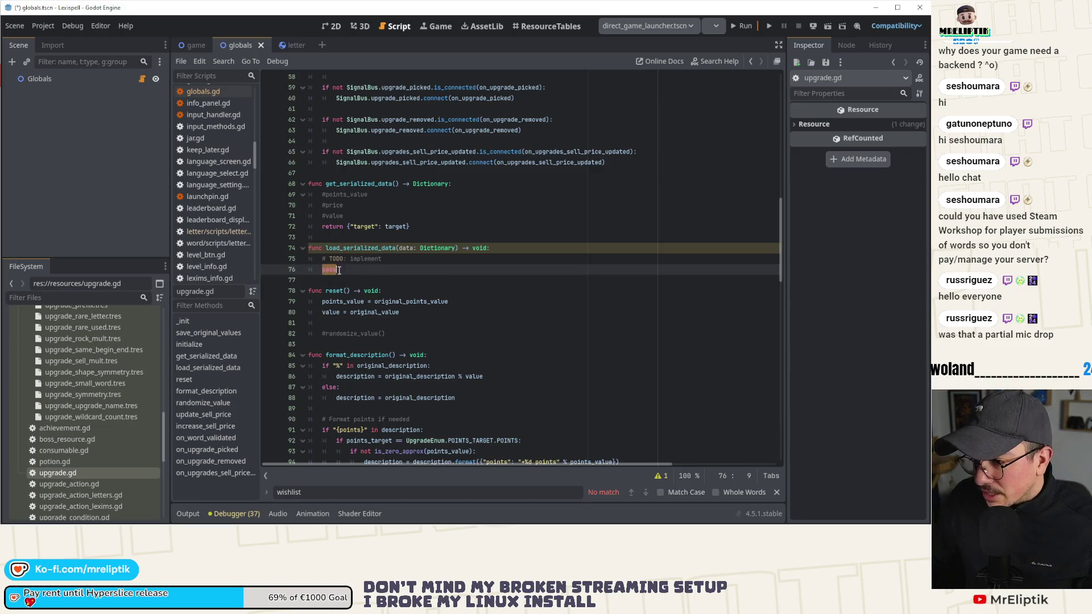
{"action": "left_click", "coordinate": [366, 226]}
{"action": "double_click", "coordinate": [367, 226]}
{"action": "double_click", "coordinate": [396, 227]}
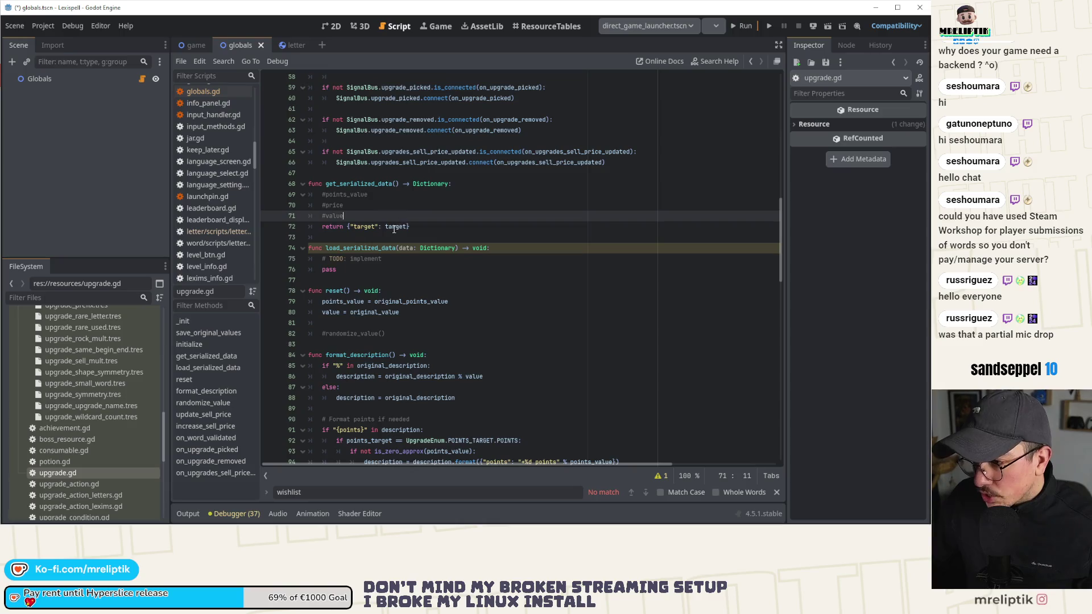
{"action": "key", "text": "BackSpace"}
{"action": "key", "text": "BackSpace"}
{"action": "key", "text": "BackSpace"}
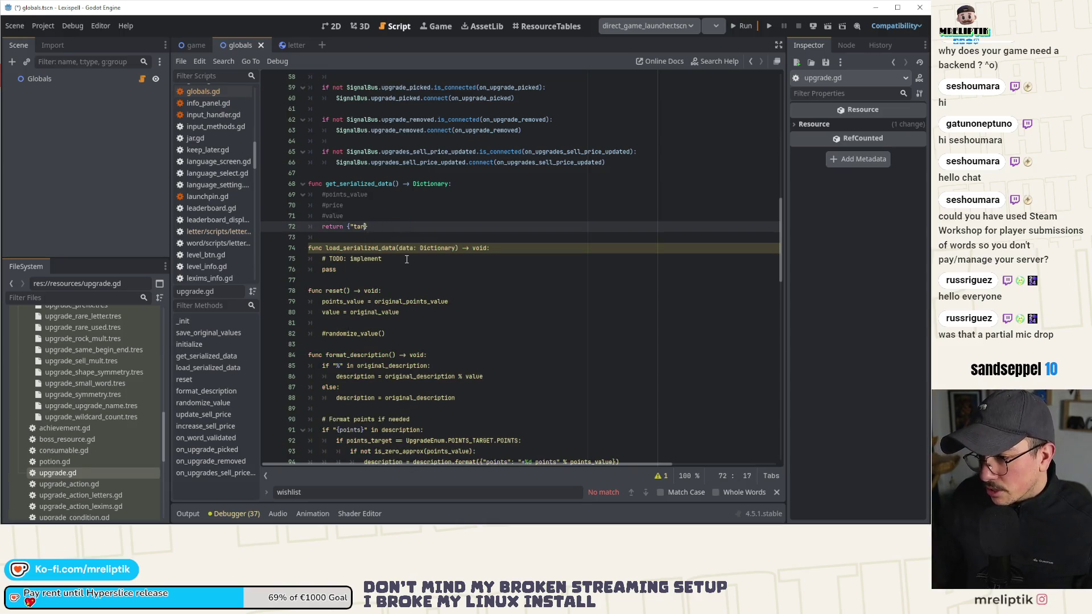
{"action": "key", "text": "BackSpace"}
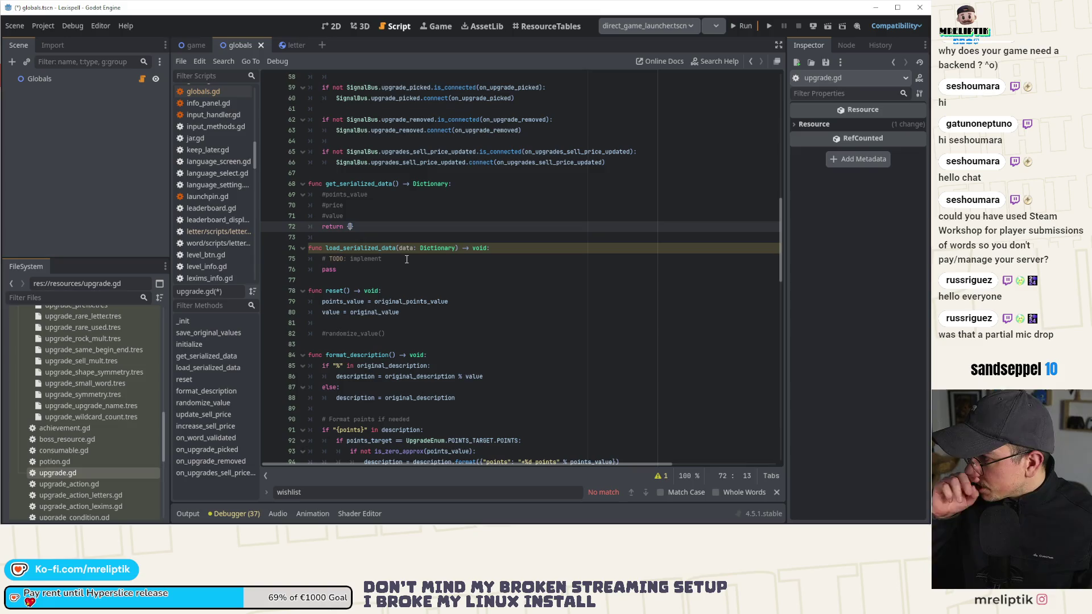
Make the returned dictionary {"points_value": points_value, }
{"action": "type", "text": "\"points_value"}
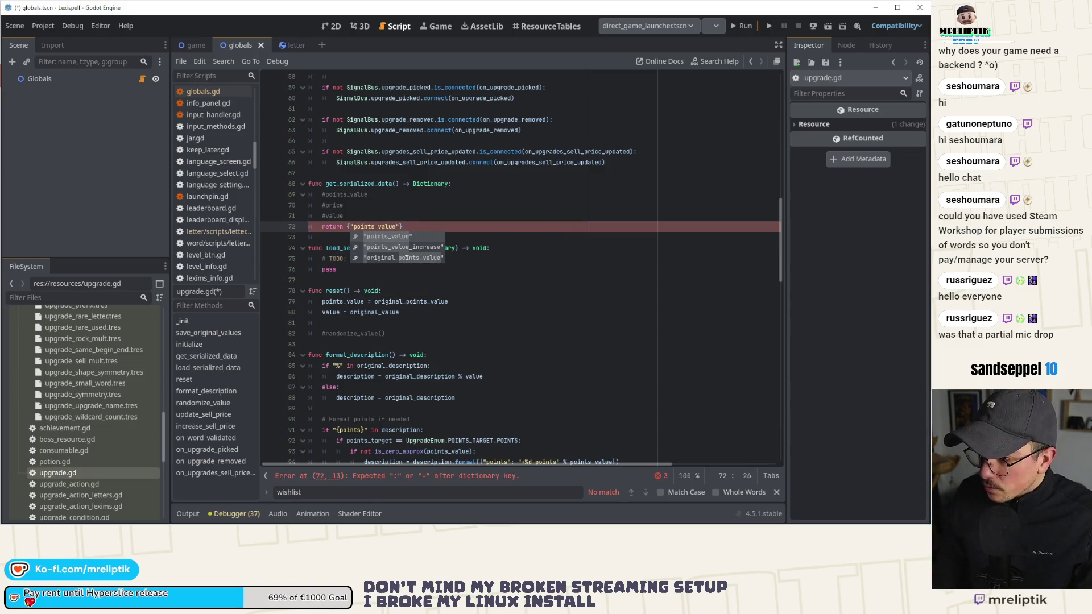
{"action": "key", "text": "Escape"}
{"action": "type", "text": ":  points"}
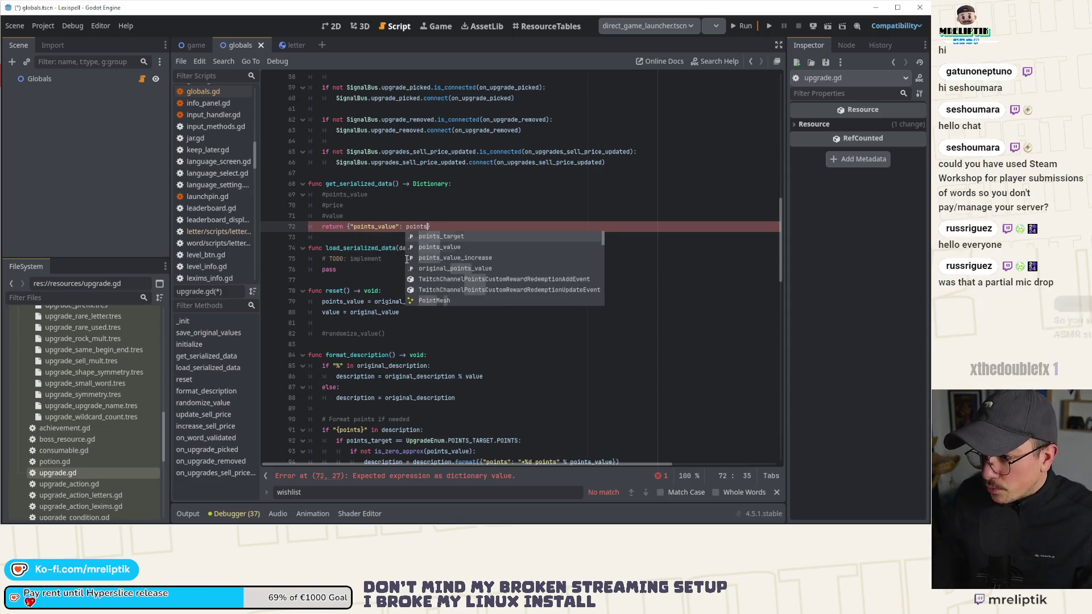
{"action": "type", "text": "_value, "}
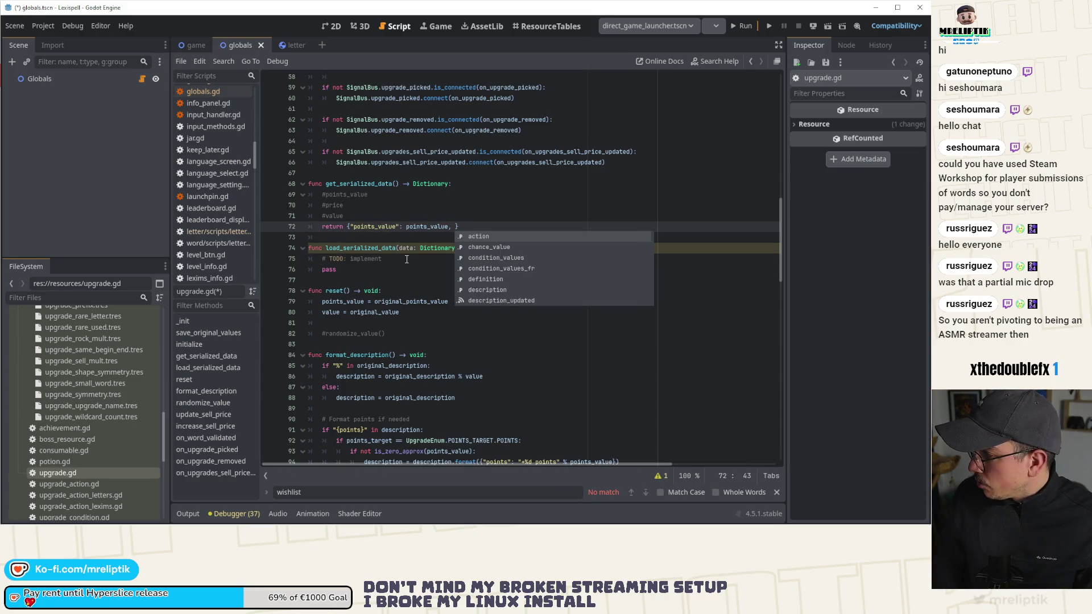
{"action": "type", "text": "condi"}
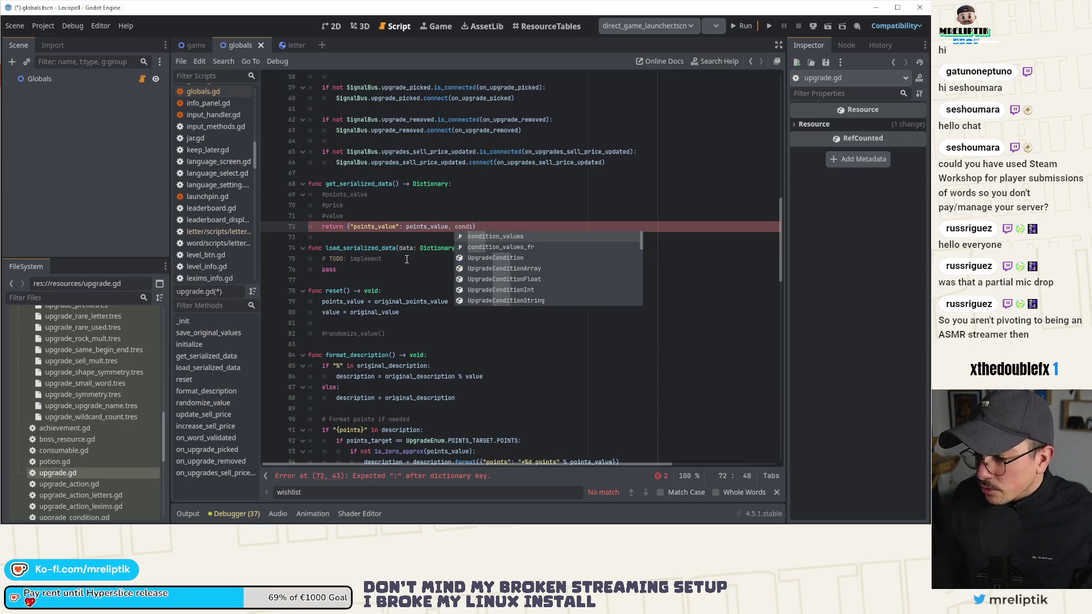
{"action": "key", "text": "ctrl+shift+Left"}
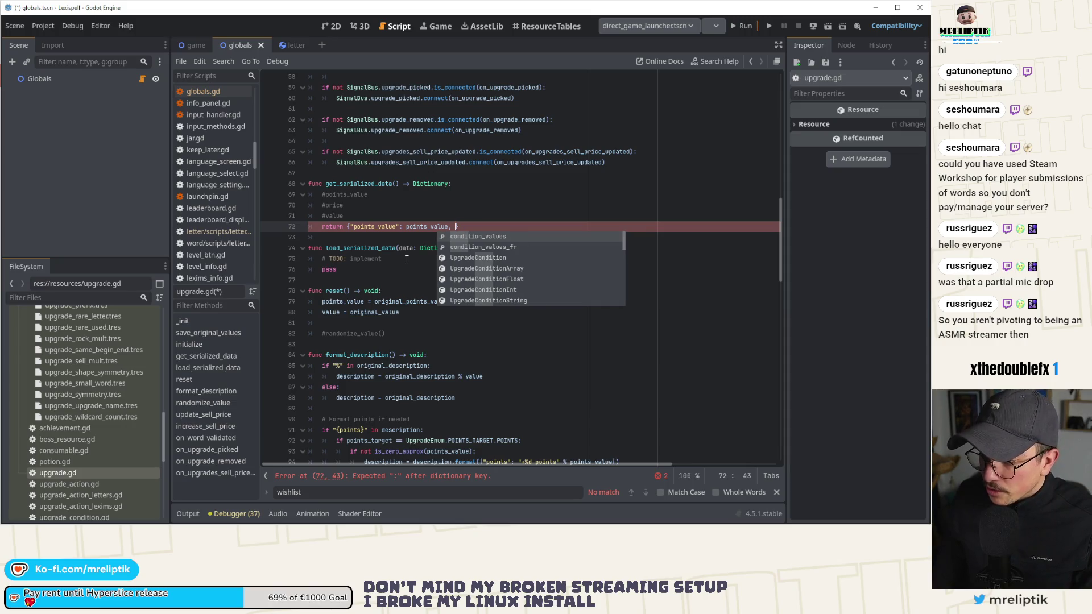
{"action": "key", "text": "Escape"}
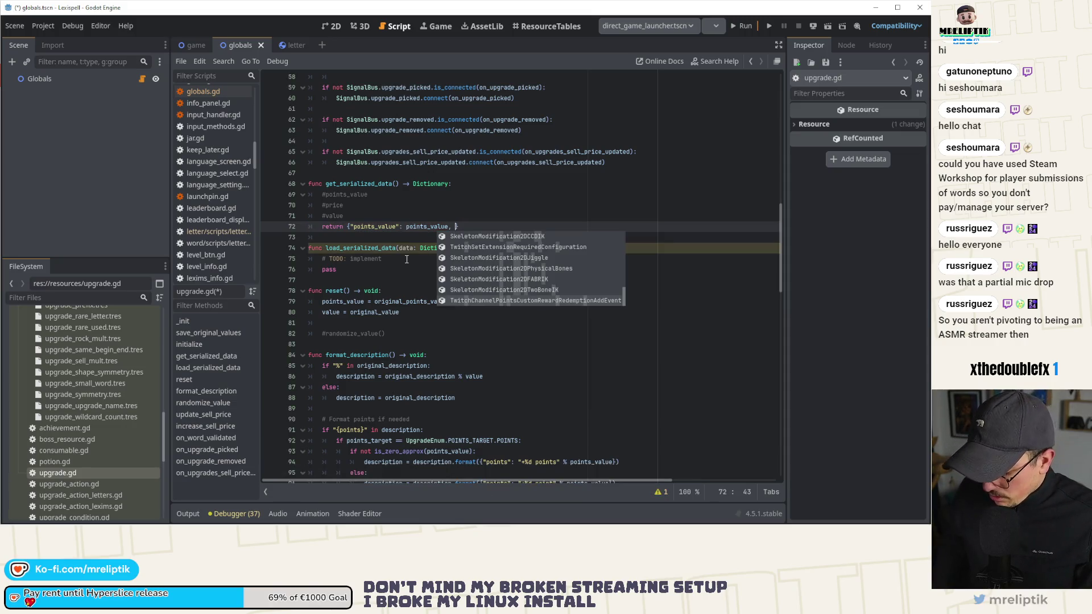
{"action": "key", "text": "Escape"}
Declare var condition_value_serialized: String = "" below the #value comment and save
{"action": "key", "text": "Up"}
{"action": "key", "text": "Return"}
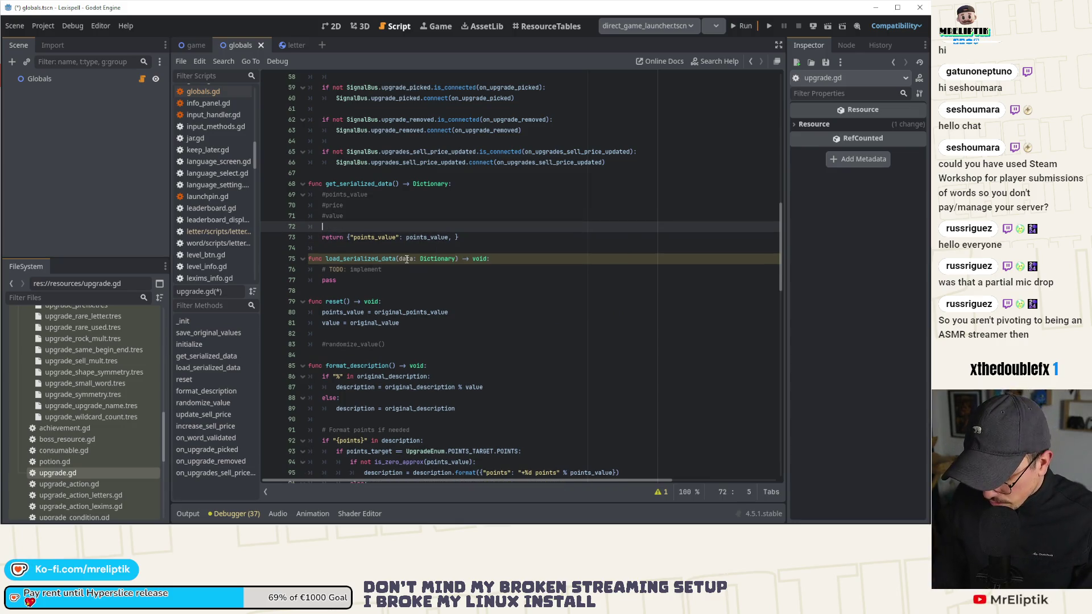
{"action": "type", "text": "var "}
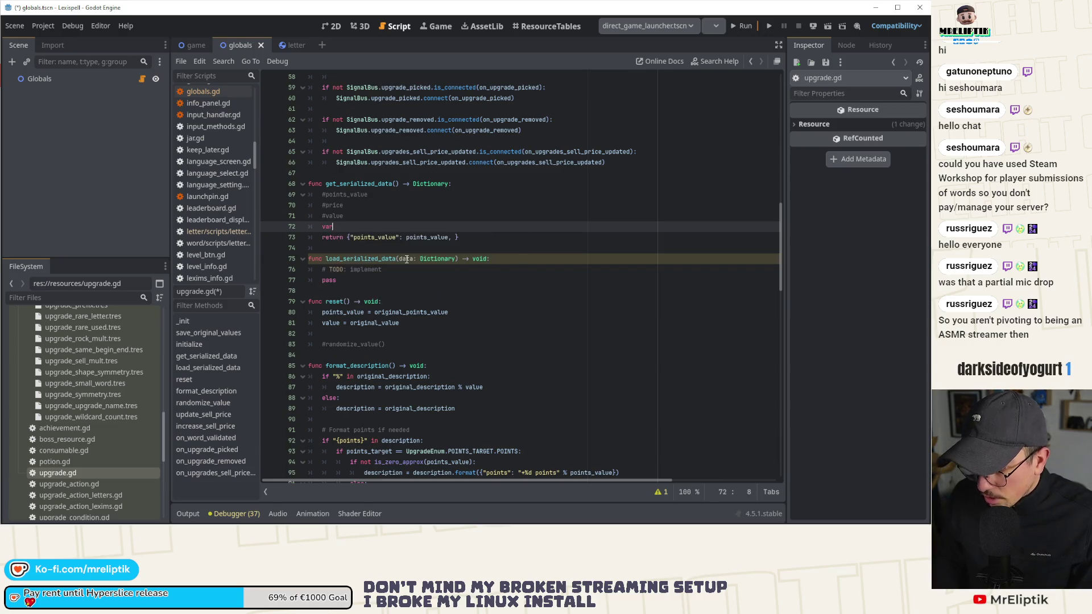
{"action": "type", "text": "condition_value_serialized"}
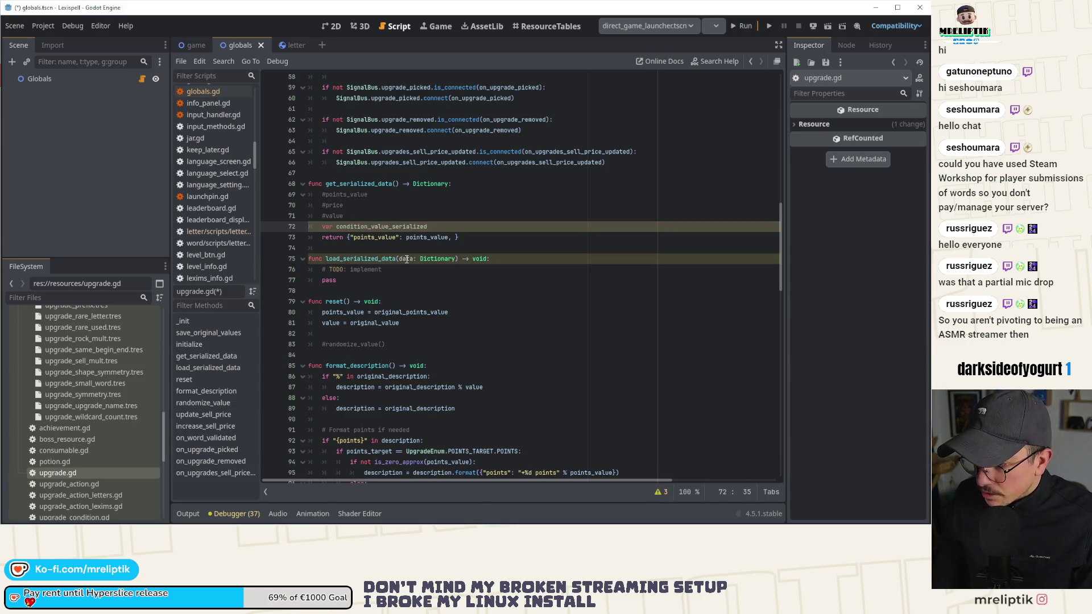
{"action": "type", "text": ": String = \""}
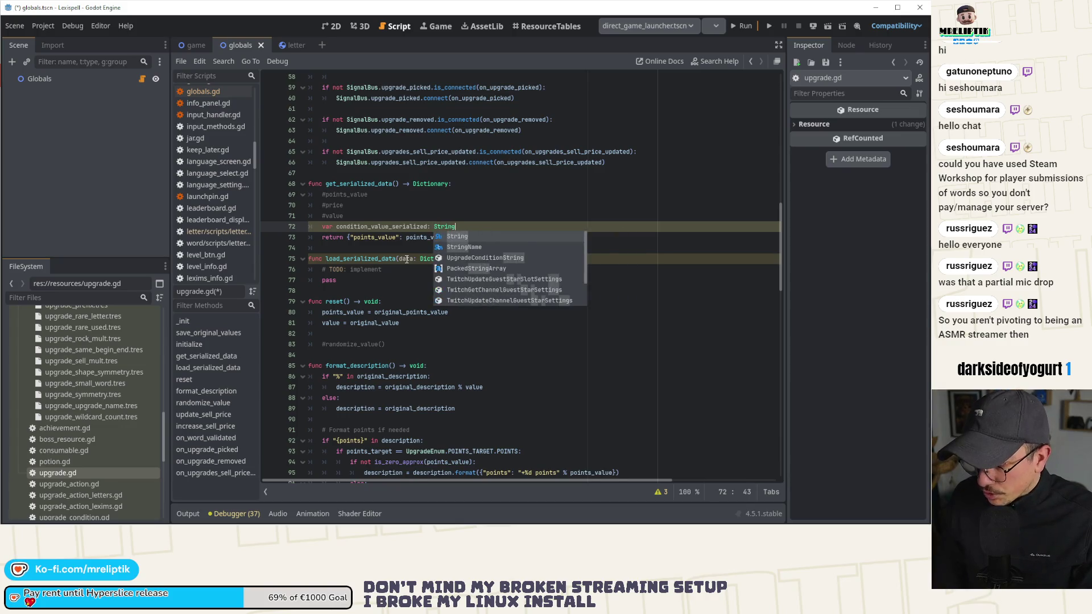
{"action": "key", "text": "ctrl+s"}
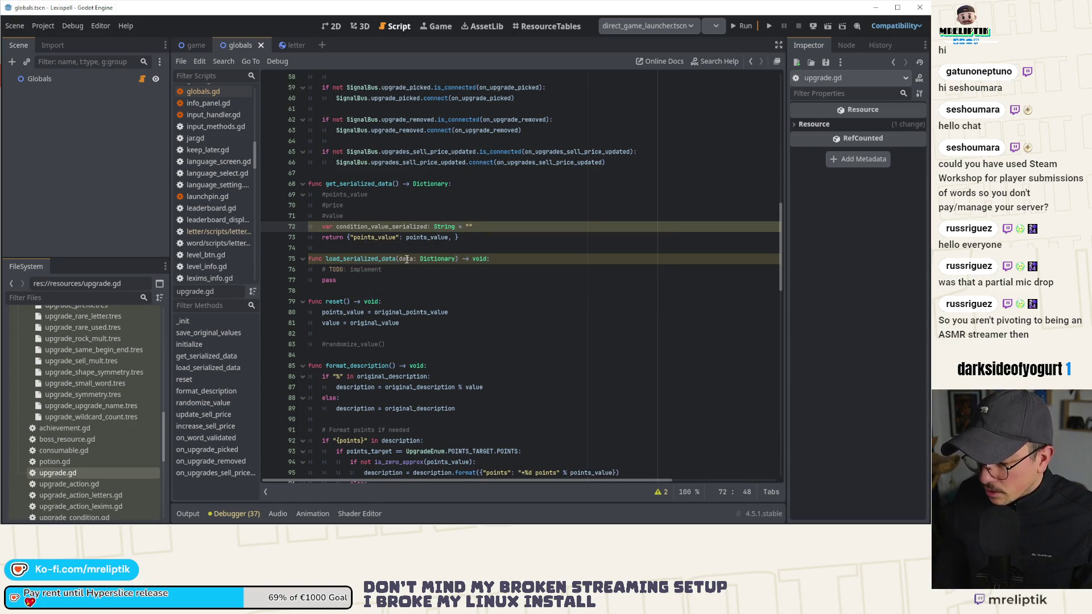
{"action": "key", "text": "Return"}
{"action": "key", "text": "ctrl+shift+k"}
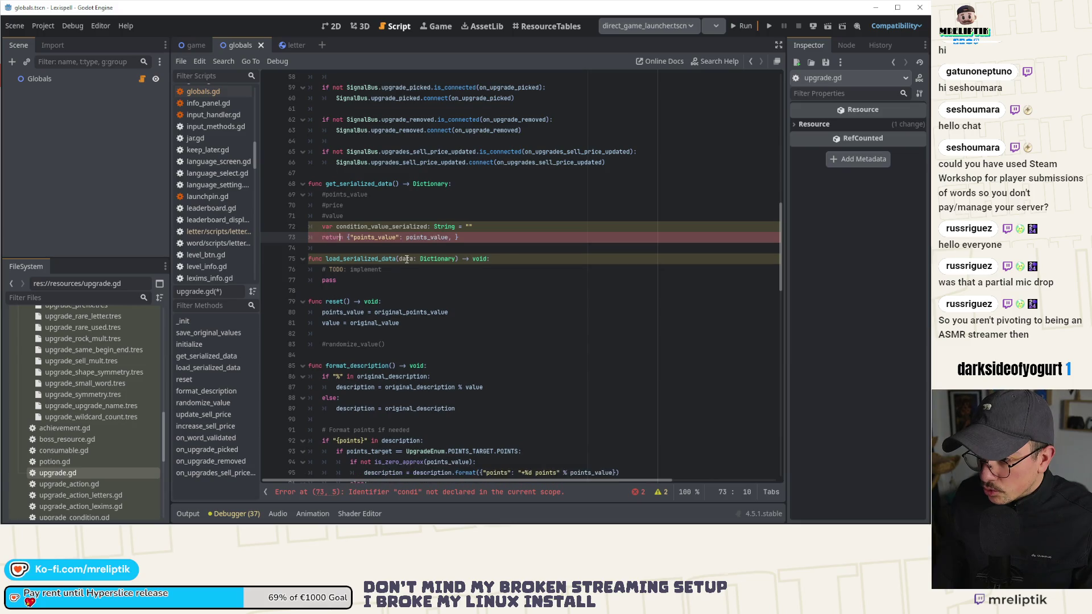
Insert a # TODO: comment line above the return statement, then switch to the browser
{"action": "key", "text": "ctrl+shift+Return"}
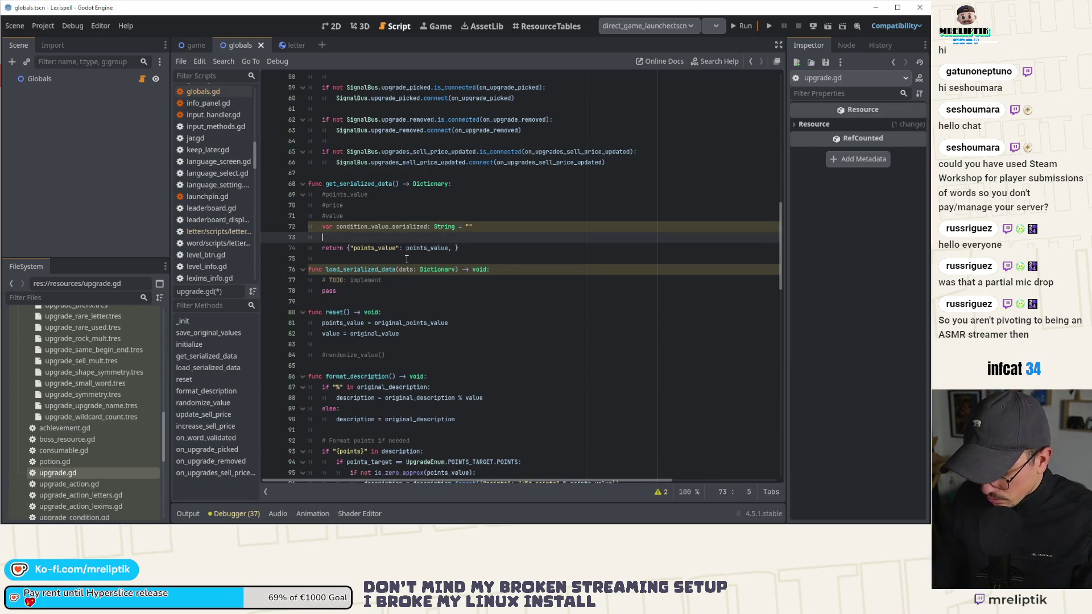
{"action": "type", "text": "# TODO: do co"}
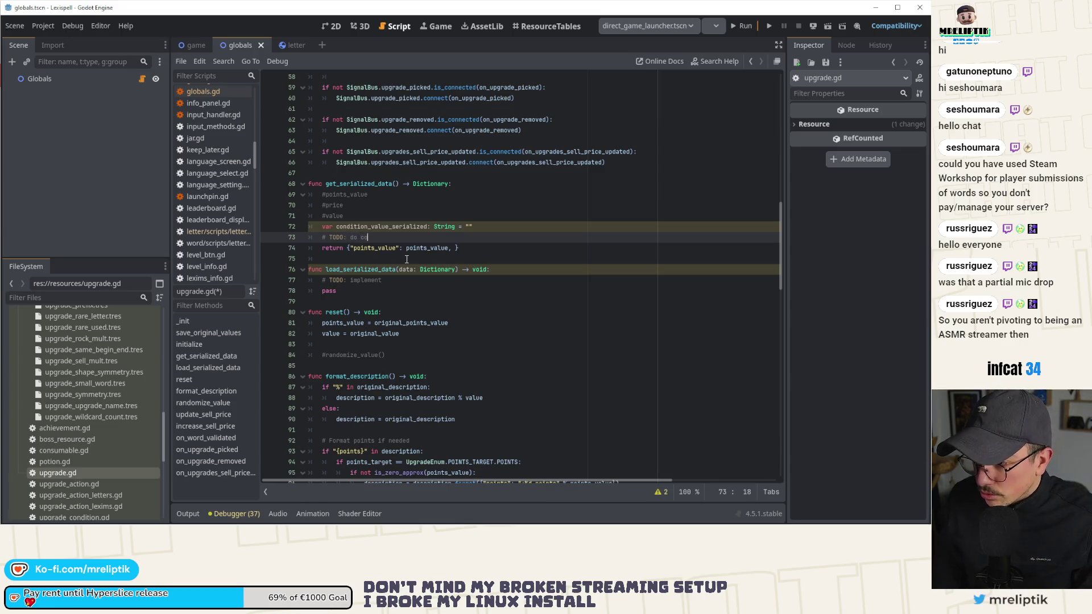
{"action": "key", "text": "alt+Tab"}
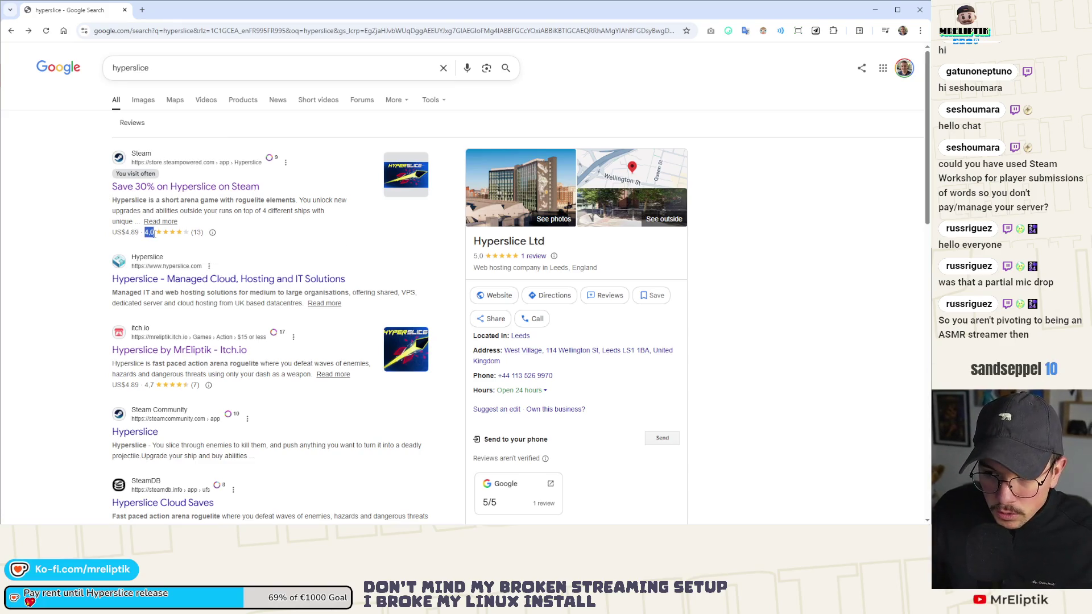
Check the Steam result's review count and unverified-reviews note among the hyperslice results
{"action": "left_click_drag", "start_coordinate": [195, 232], "coordinate": [201, 234]}
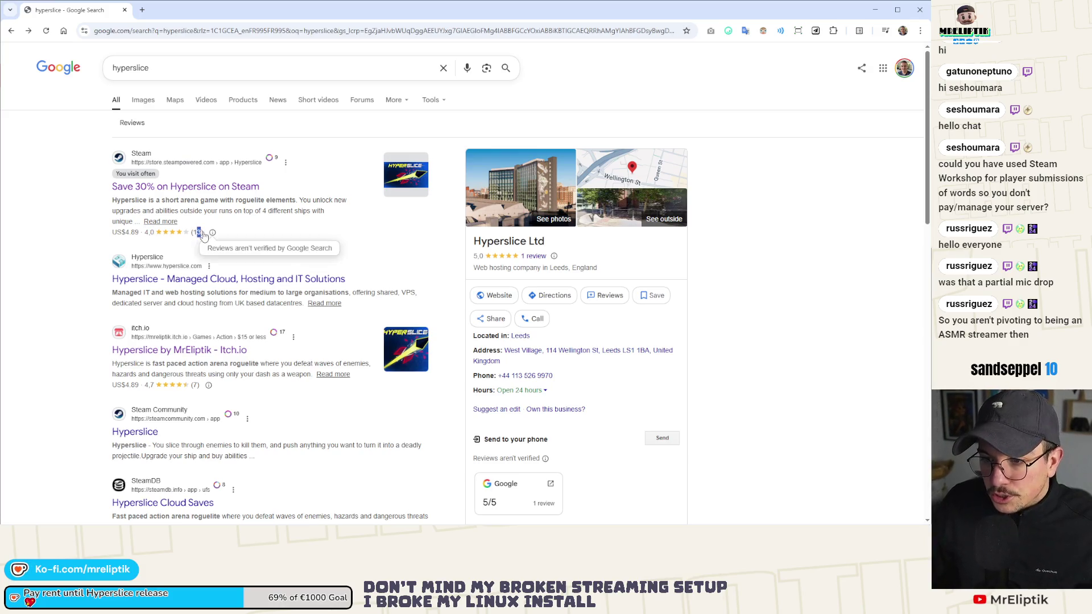
{"action": "left_click", "coordinate": [211, 233]}
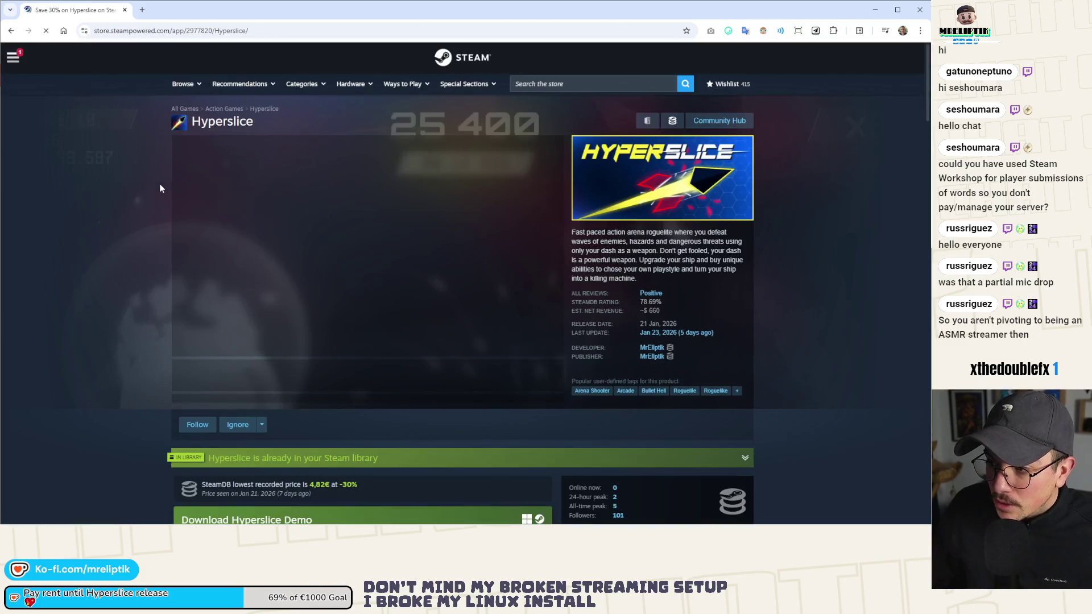
{"action": "mouse_move", "coordinate": [652, 295]}
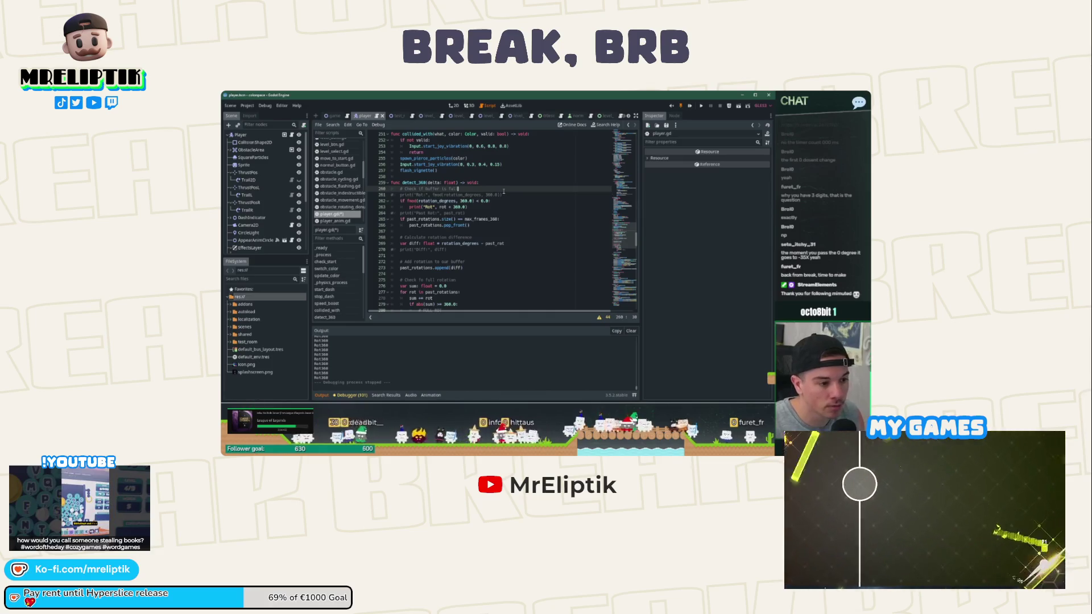
{"action": "key", "text": "Return"}
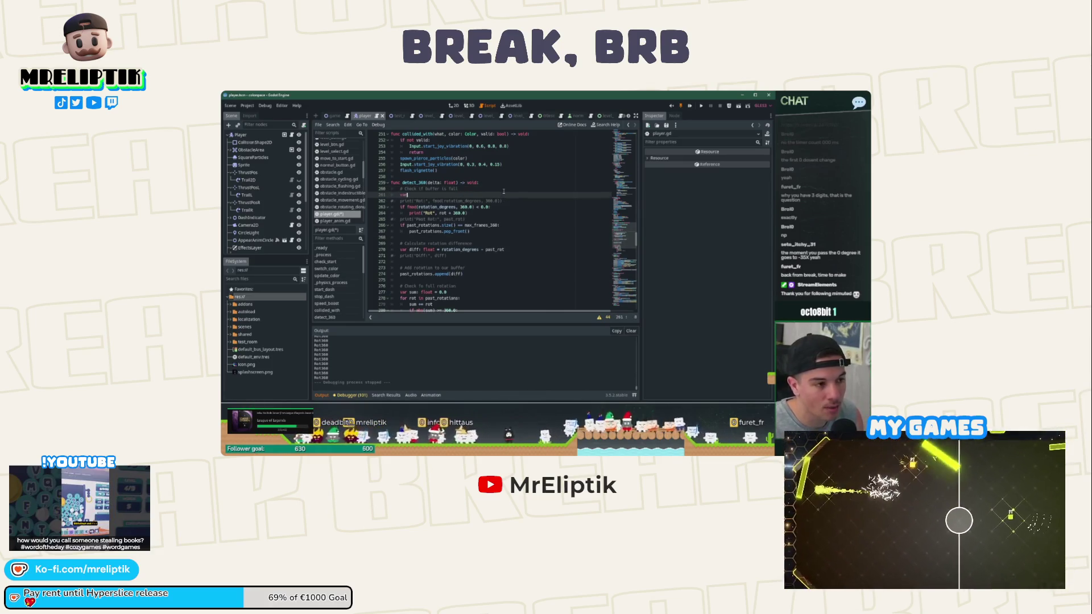
{"action": "type", "text": "rot: floa"}
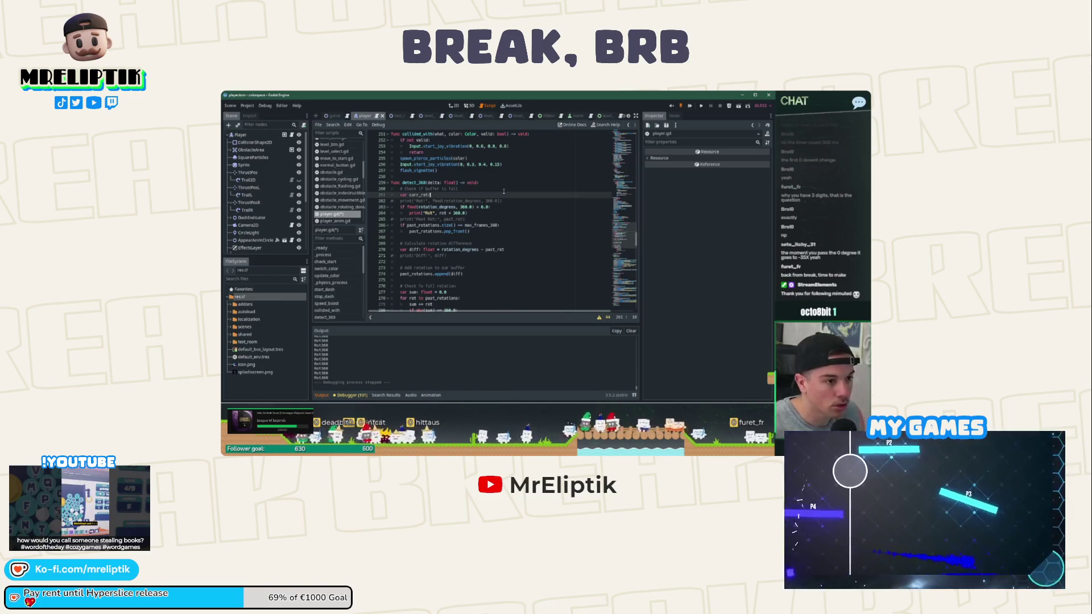
{"action": "type", "text": "t = fmod(rotation_degrees, 360.0)"}
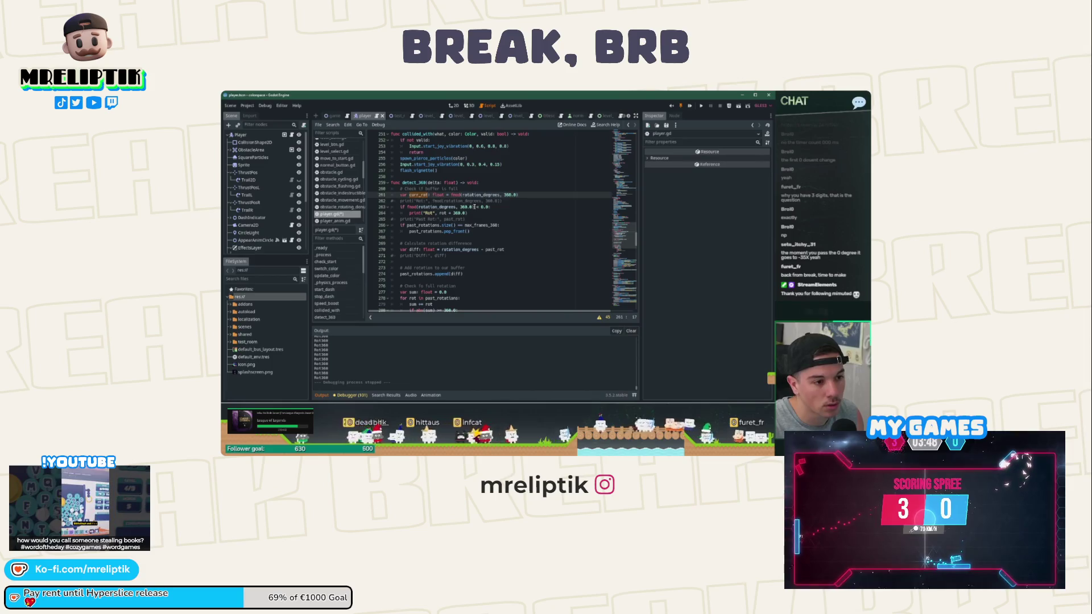
{"action": "double_click", "coordinate": [412, 206]}
{"action": "left_click", "coordinate": [473, 206], "text": "shift"}
{"action": "type", "text": "curr_rot"}
{"action": "double_click", "coordinate": [440, 213]}
{"action": "type", "text": "curr_rot"}
{"action": "left_click", "coordinate": [690, 107]}
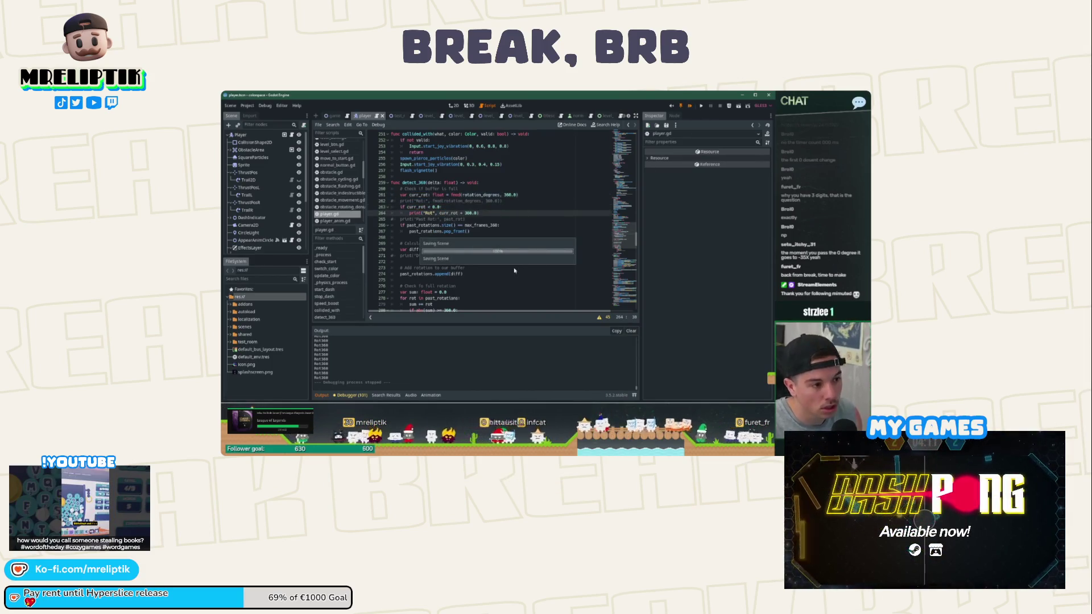
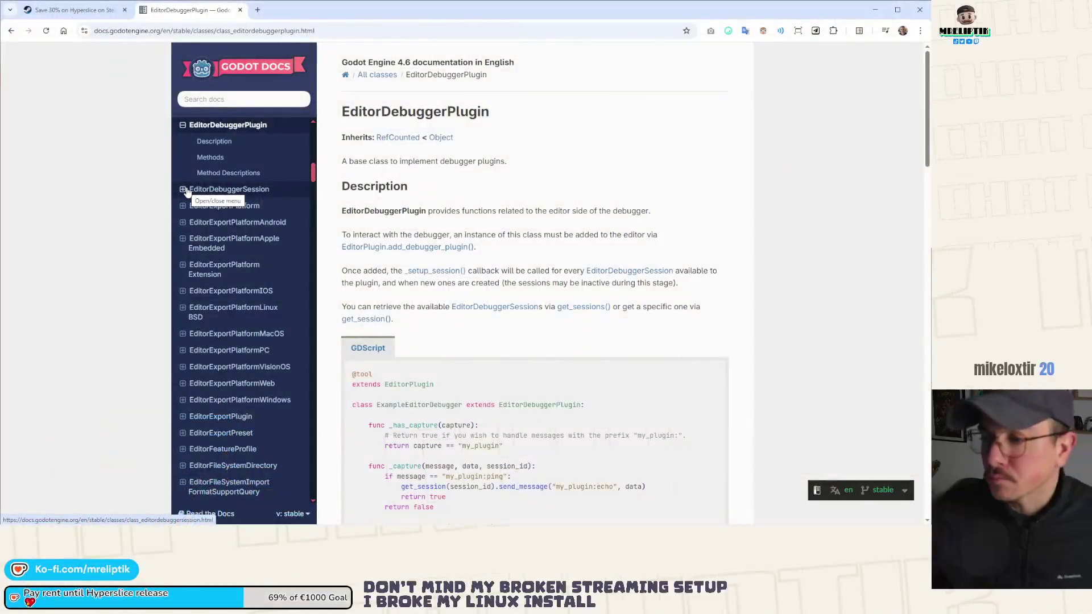
Read through the EditorDebuggerPlugin documentation and its examples, then close the page with Ctrl+W
{"action": "scroll", "coordinate": [436, 244], "scroll_direction": "down", "scroll_amount": 1}
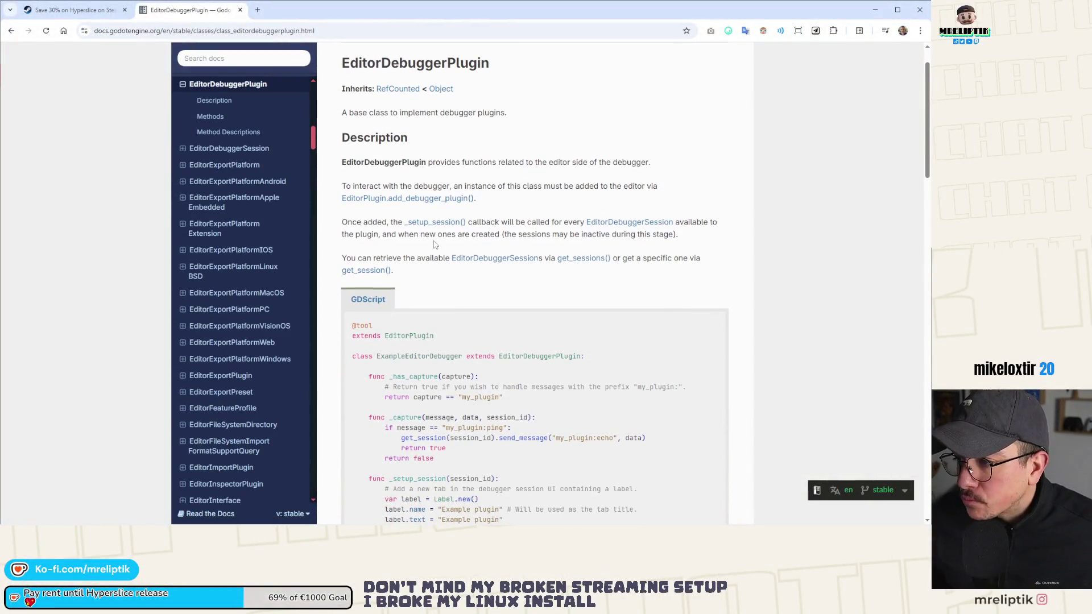
{"action": "scroll", "coordinate": [443, 257], "scroll_direction": "down", "scroll_amount": 4}
{"action": "scroll", "coordinate": [528, 274], "scroll_direction": "up", "scroll_amount": 2}
{"action": "scroll", "coordinate": [528, 274], "scroll_direction": "up", "scroll_amount": 2}
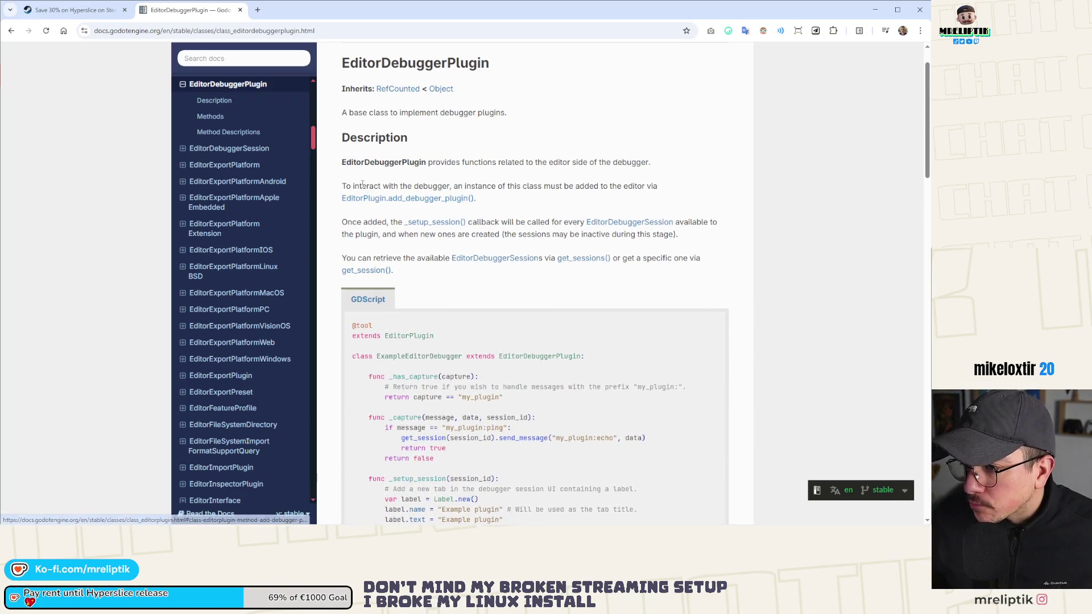
{"action": "scroll", "coordinate": [397, 233], "scroll_direction": "down", "scroll_amount": 1}
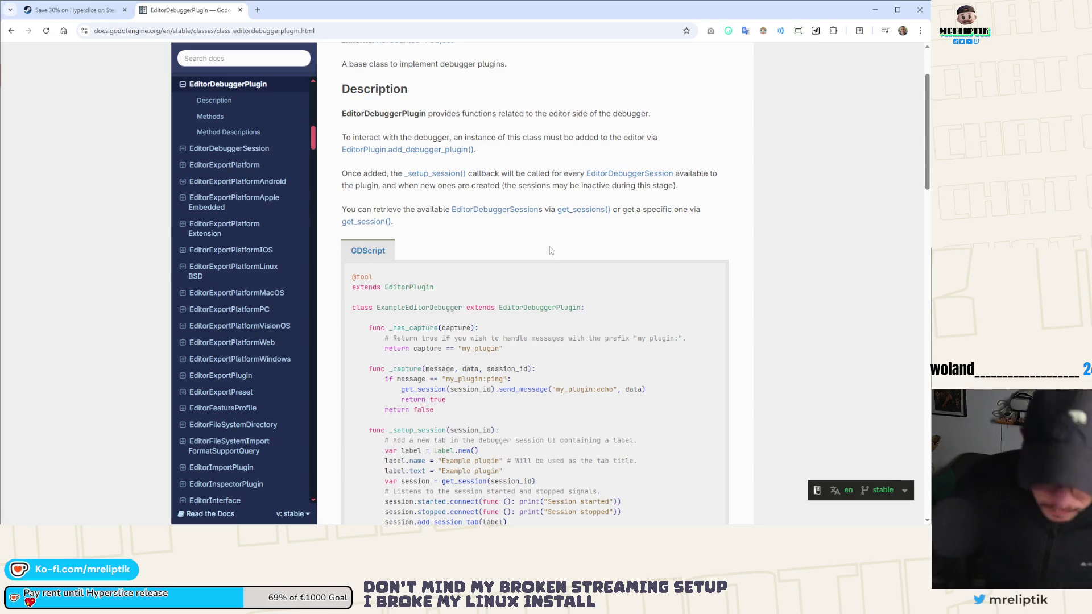
{"action": "scroll", "coordinate": [453, 310], "scroll_direction": "down", "scroll_amount": 2}
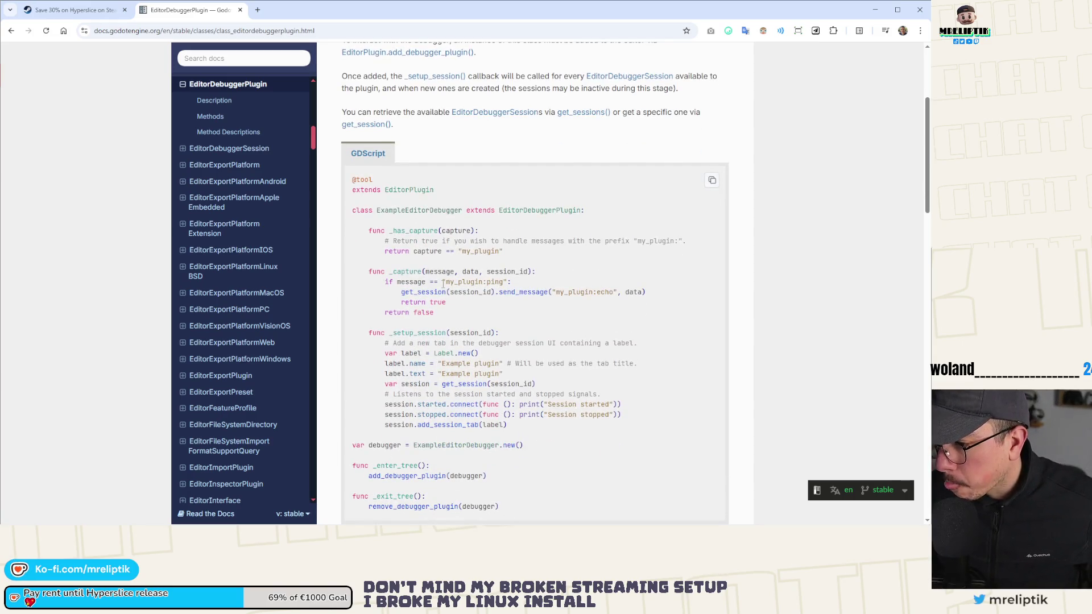
{"action": "scroll", "coordinate": [445, 319], "scroll_direction": "down", "scroll_amount": 1}
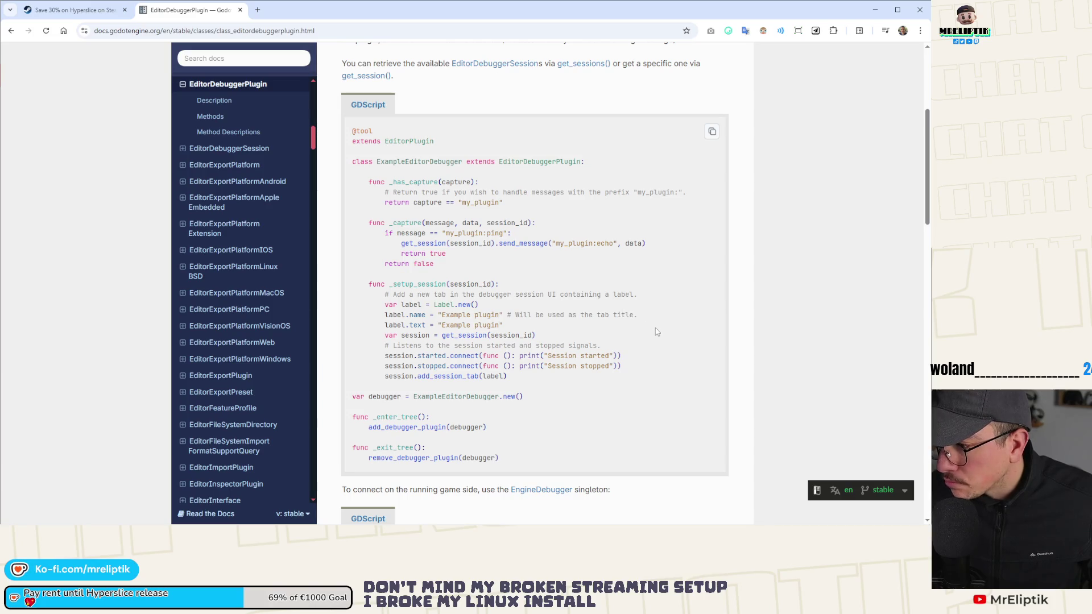
{"action": "scroll", "coordinate": [657, 333], "scroll_direction": "down", "scroll_amount": 2}
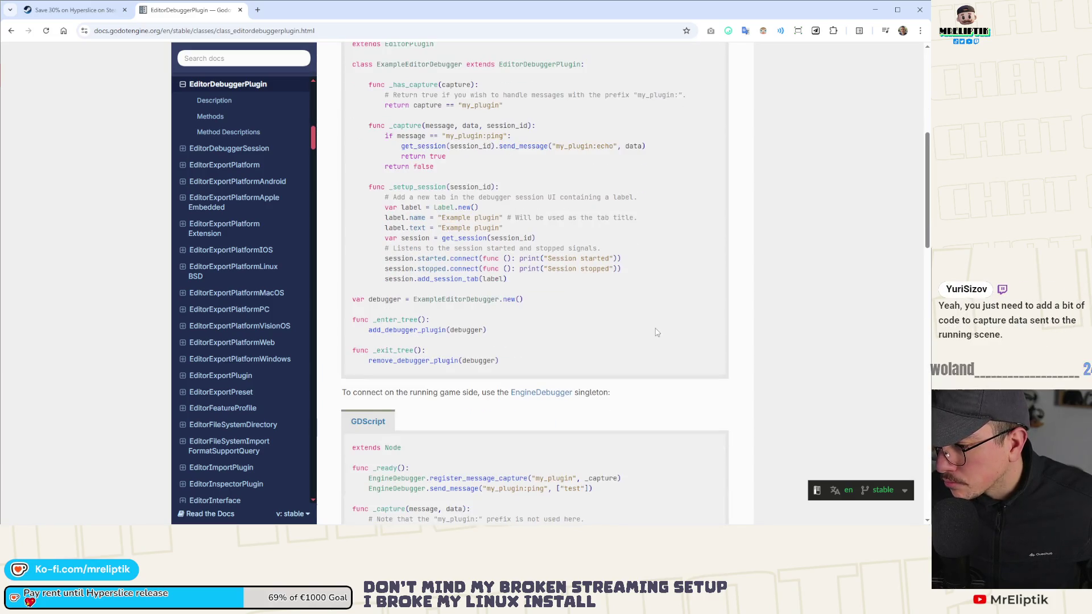
{"action": "scroll", "coordinate": [657, 332], "scroll_direction": "down", "scroll_amount": 2}
{"action": "scroll", "coordinate": [657, 333], "scroll_direction": "down", "scroll_amount": 5}
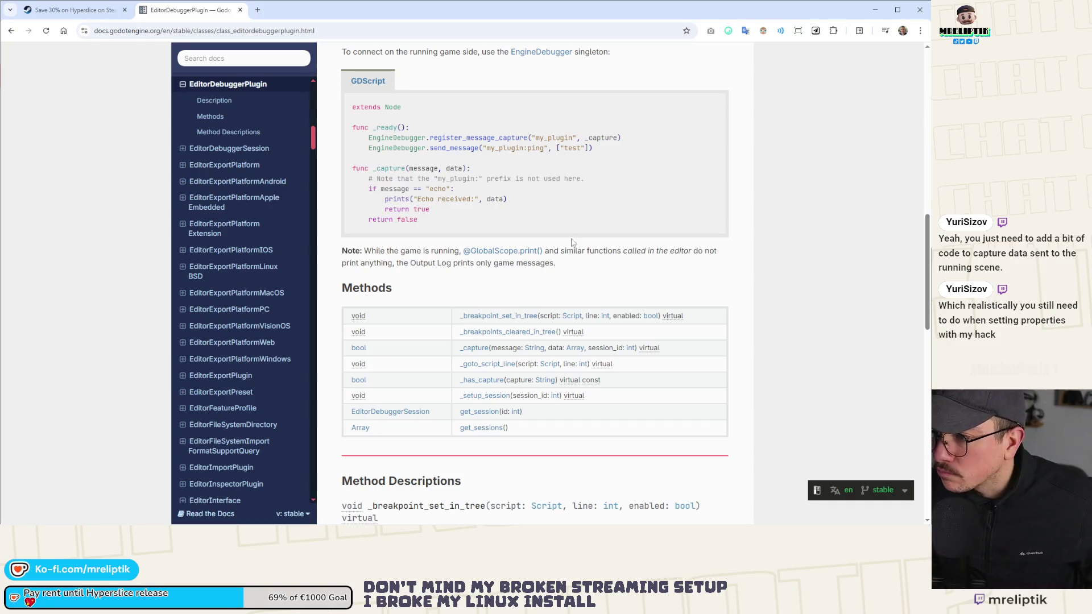
{"action": "scroll", "coordinate": [620, 224], "scroll_direction": "down", "scroll_amount": 6}
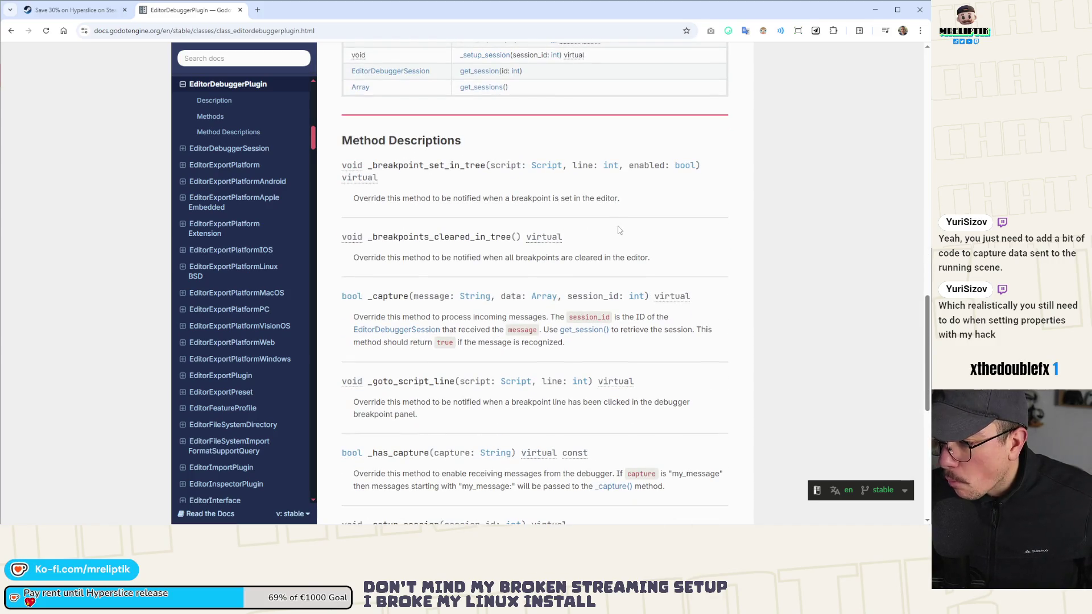
{"action": "scroll", "coordinate": [618, 225], "scroll_direction": "down", "scroll_amount": 9}
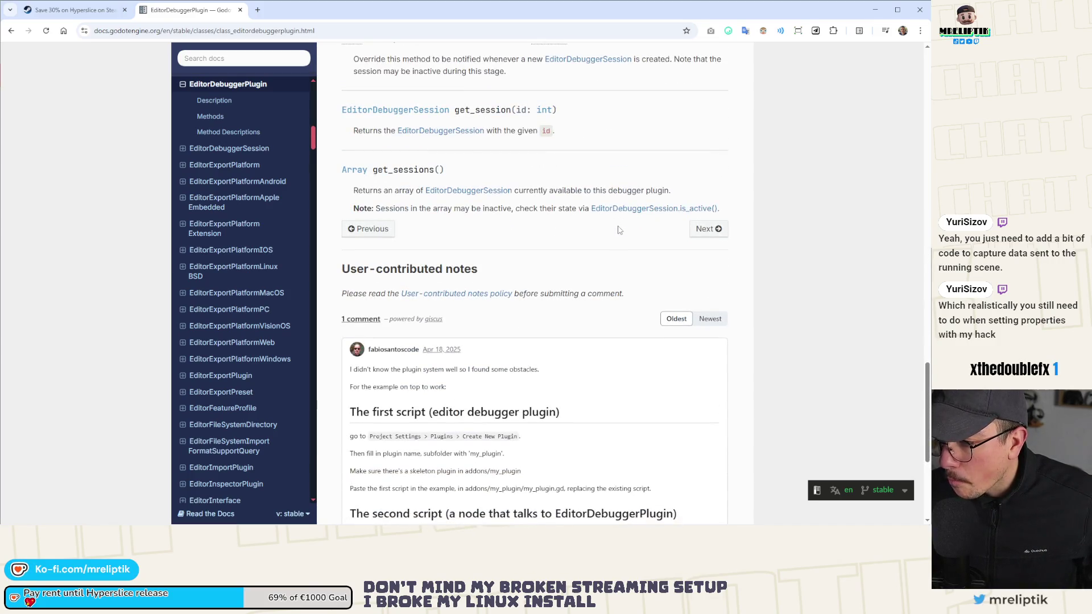
{"action": "scroll", "coordinate": [618, 230], "scroll_direction": "up", "scroll_amount": 15}
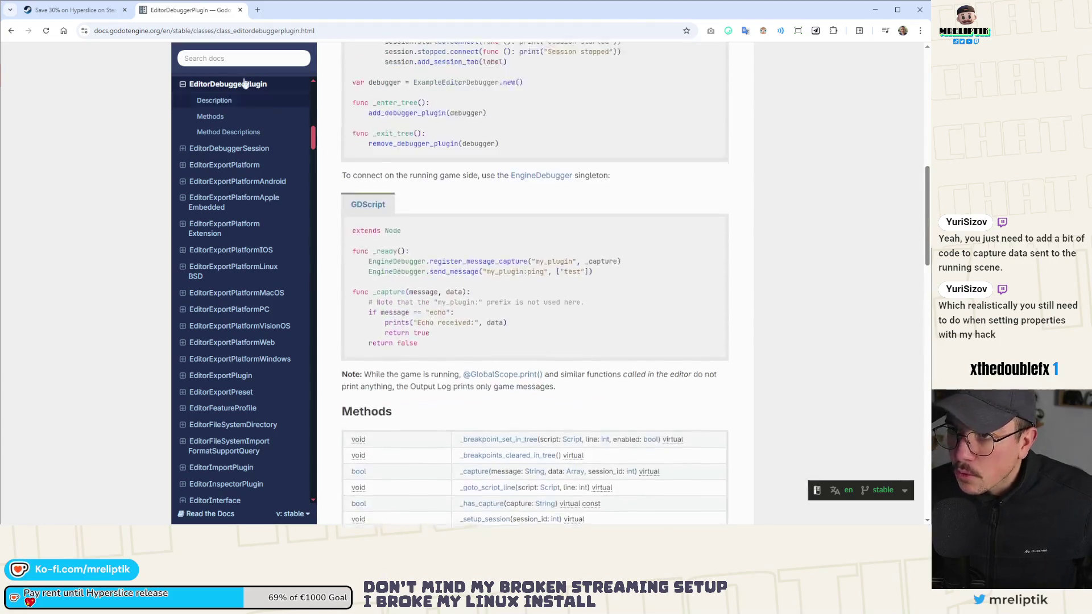
{"action": "key", "text": "ctrl+w"}
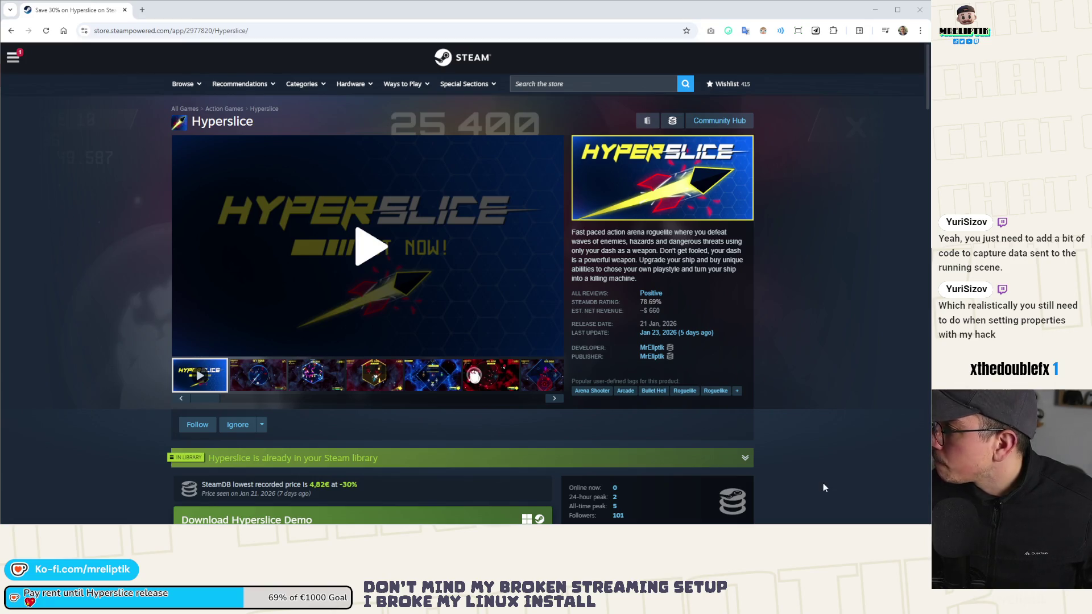
Look down the Hyperslice Steam store page, then switch back to the Godot editor
{"action": "mouse_move", "coordinate": [824, 526]}
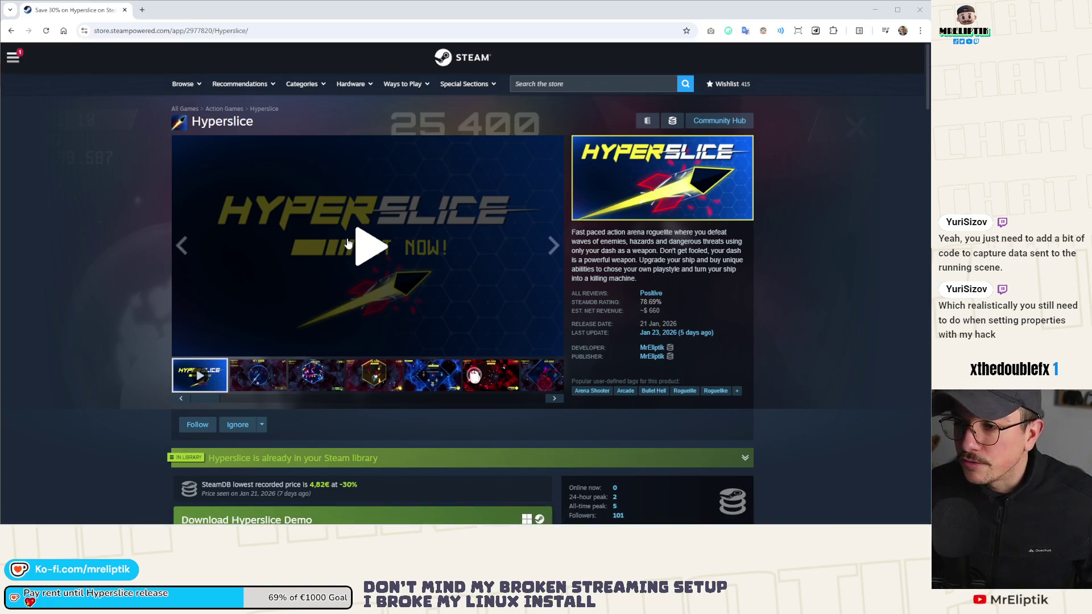
{"action": "scroll", "coordinate": [182, 244], "scroll_direction": "down", "scroll_amount": 4}
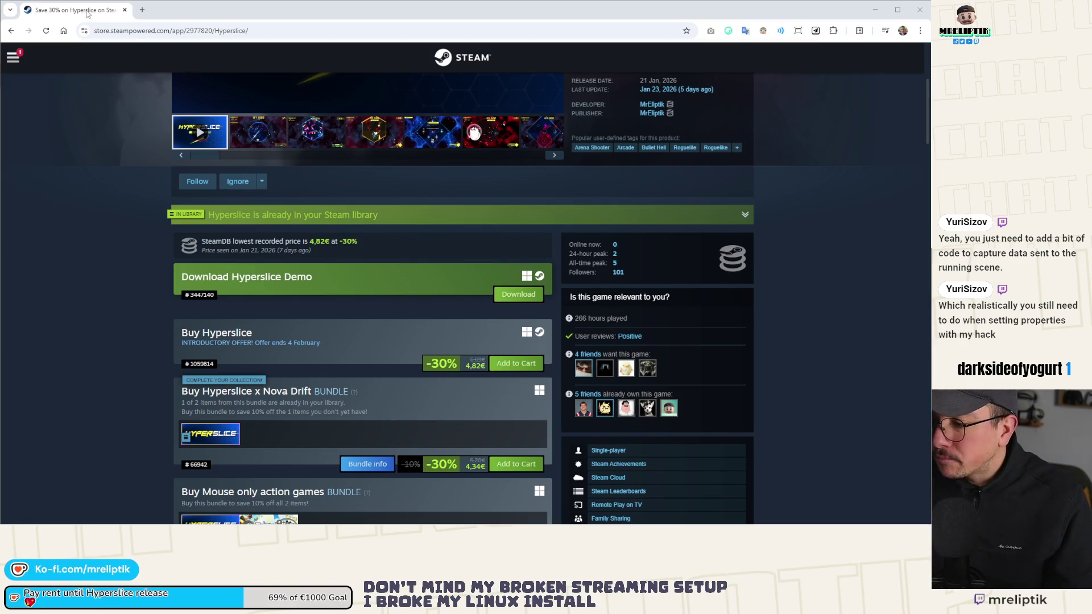
{"action": "key", "text": "alt+Tab"}
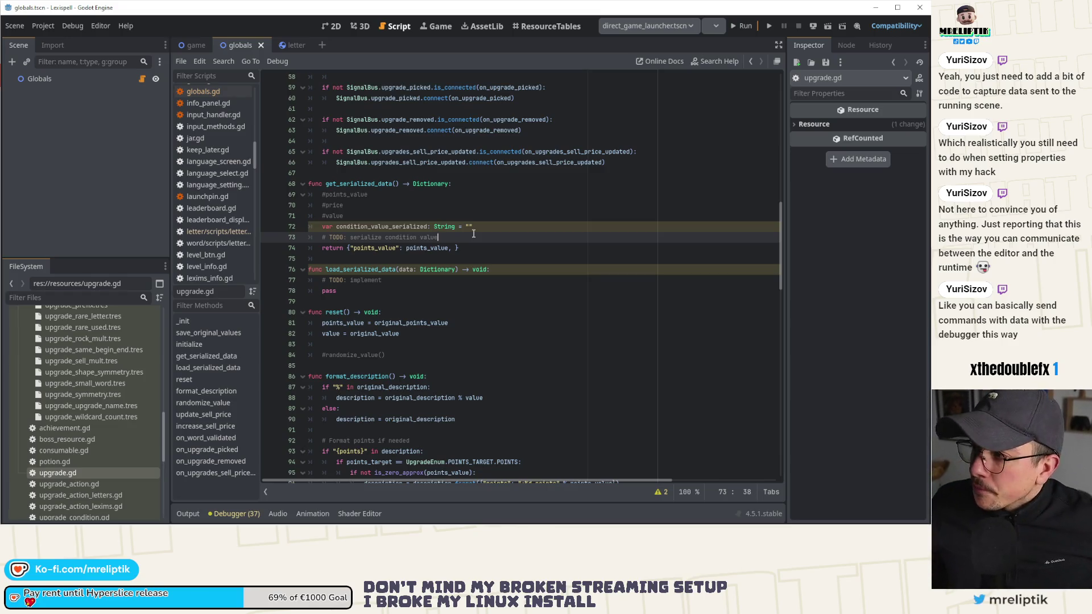
{"action": "left_click", "coordinate": [715, 25]}
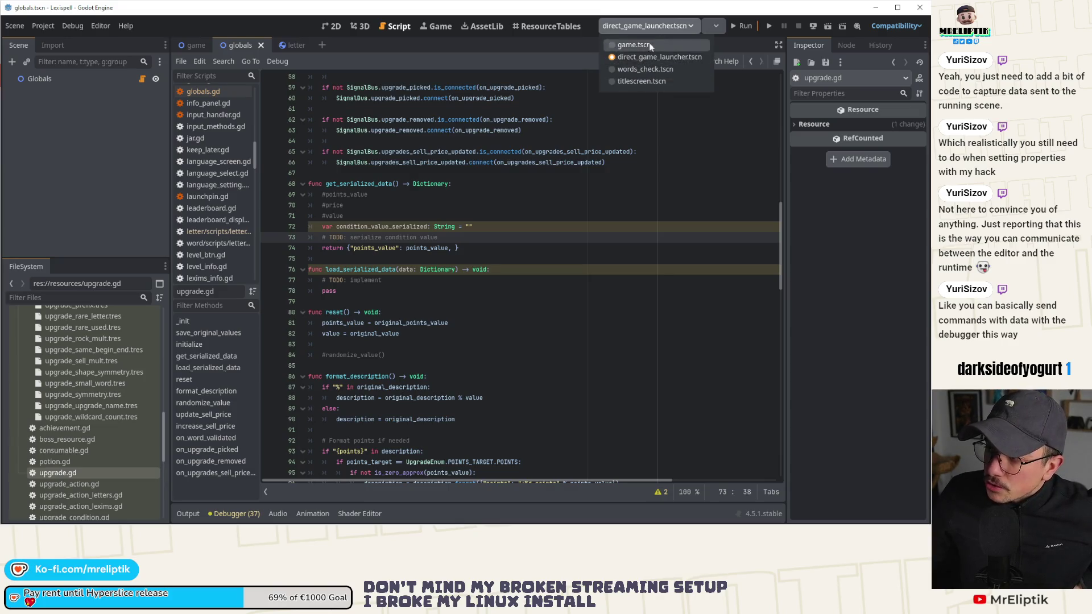
{"action": "left_click", "coordinate": [653, 26]}
{"action": "left_click", "coordinate": [659, 29]}
{"action": "left_click", "coordinate": [659, 28]}
{"action": "left_click", "coordinate": [659, 29]}
{"action": "left_click", "coordinate": [659, 28]}
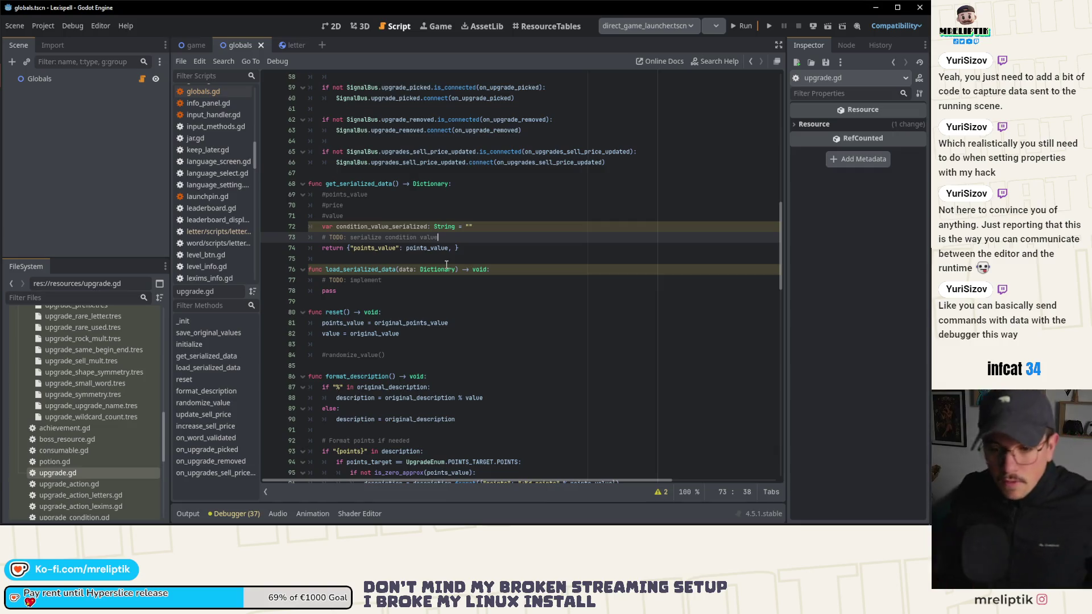
{"action": "left_click", "coordinate": [432, 280]}
Add a "condition_values" key after points_value in the dictionary returned on line 74
{"action": "left_click", "coordinate": [451, 248]}
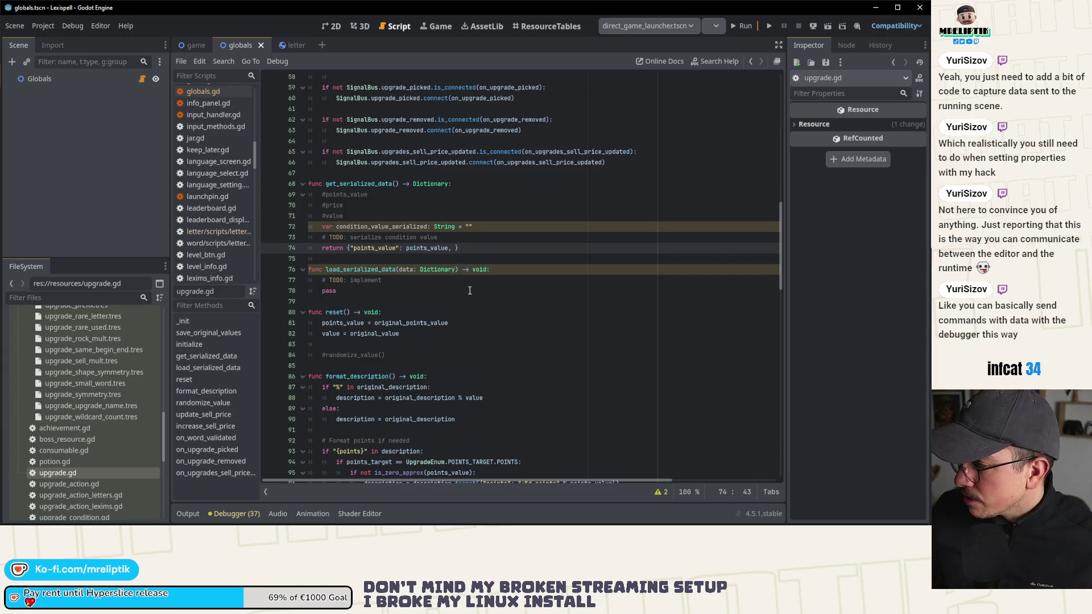
{"action": "key", "text": "BackSpace"}
{"action": "key", "text": "BackSpace"}
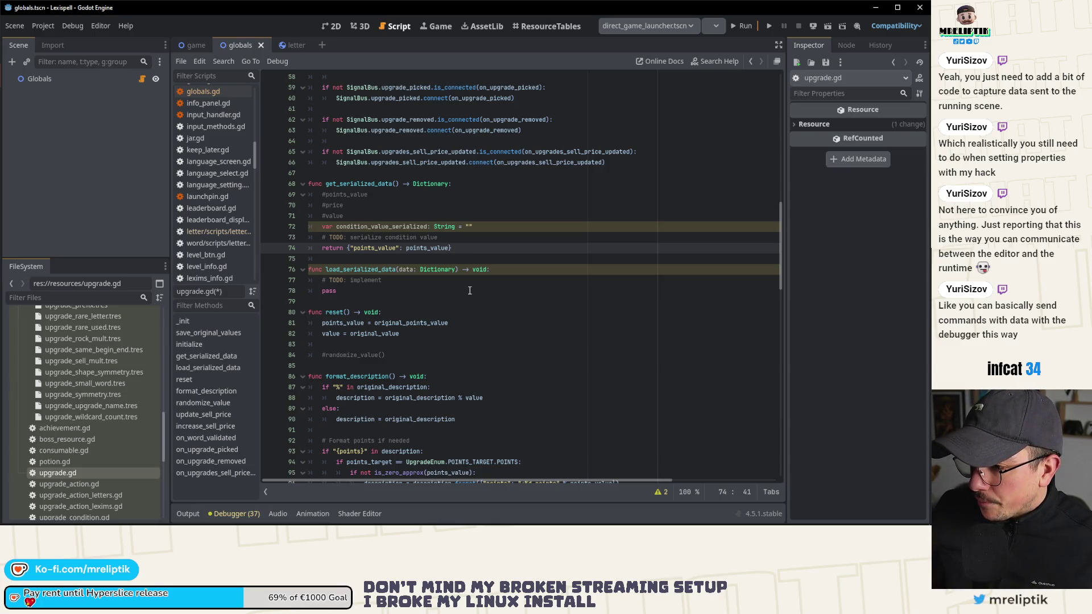
{"action": "type", "text": ", \""}
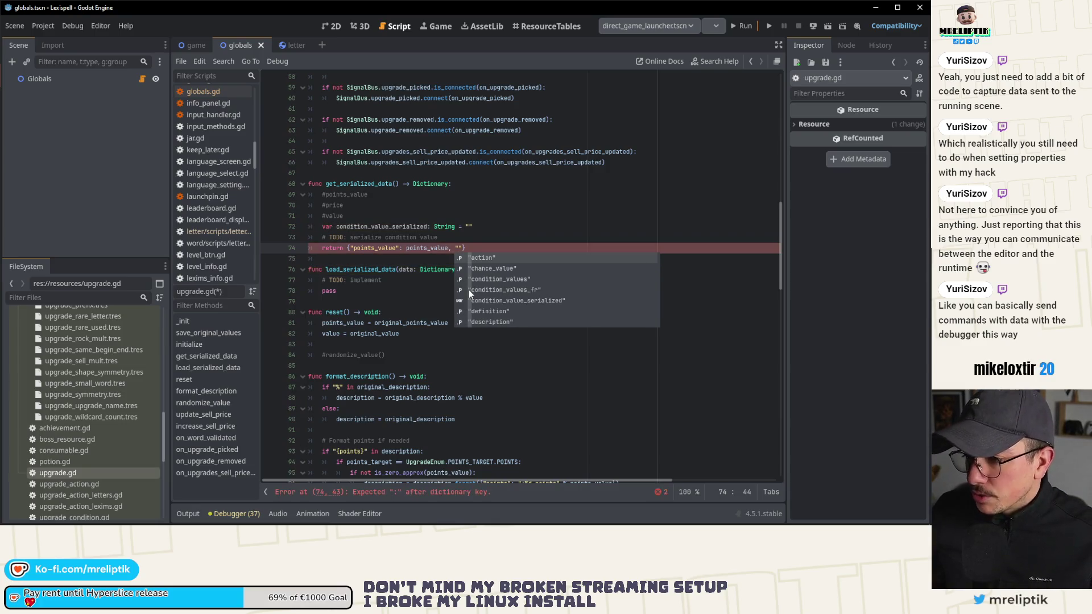
{"action": "type", "text": "condition_"}
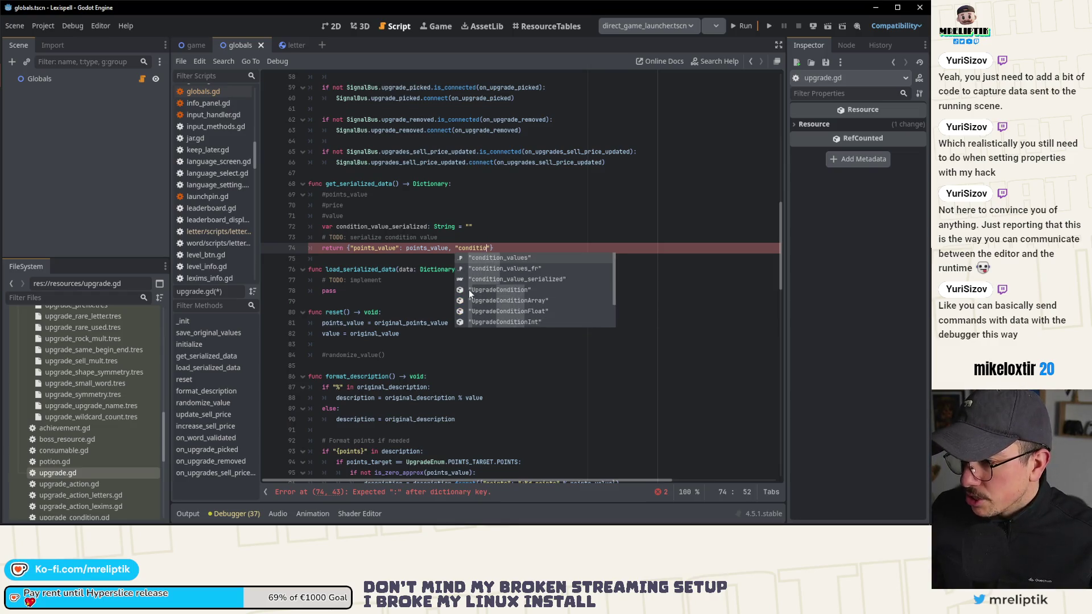
{"action": "type", "text": "values"}
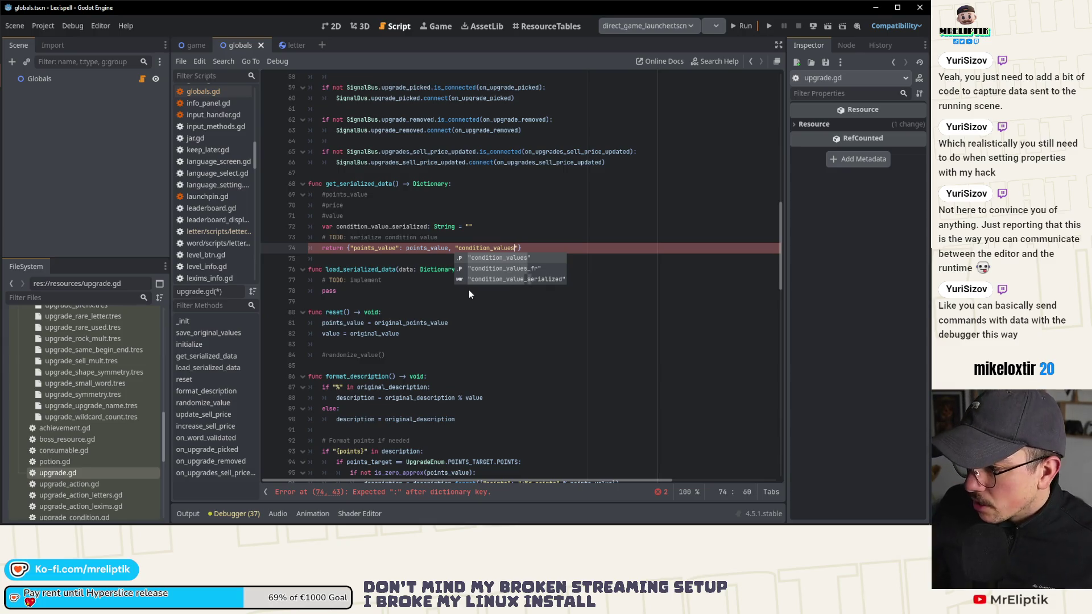
{"action": "key", "text": "Return"}
{"action": "type", "text": ":"}
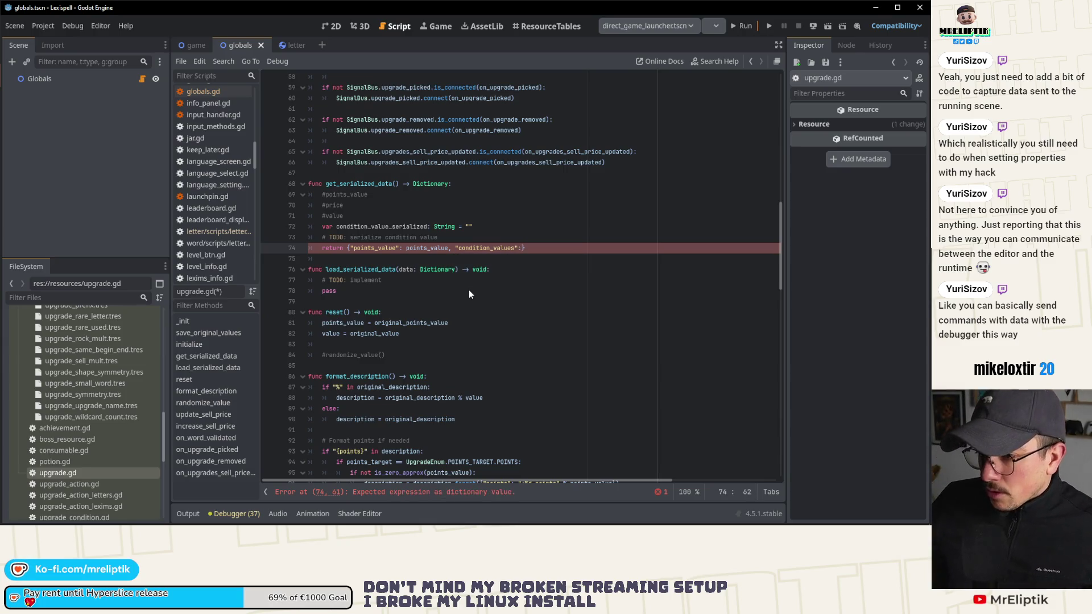
Copy condition_value_serialized from line 72 and paste it as the "condition_values" value
{"action": "left_click", "coordinate": [390, 226]}
{"action": "double_click", "coordinate": [390, 226]}
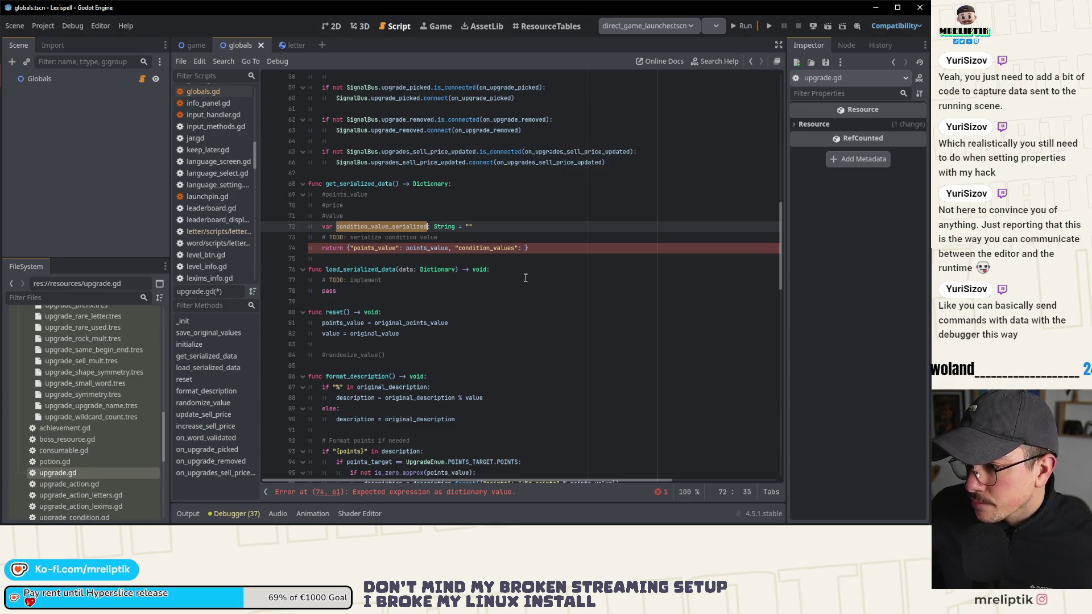
{"action": "key", "text": "ctrl+c"}
{"action": "left_click", "coordinate": [525, 248]}
{"action": "key", "text": "ctrl+v"}
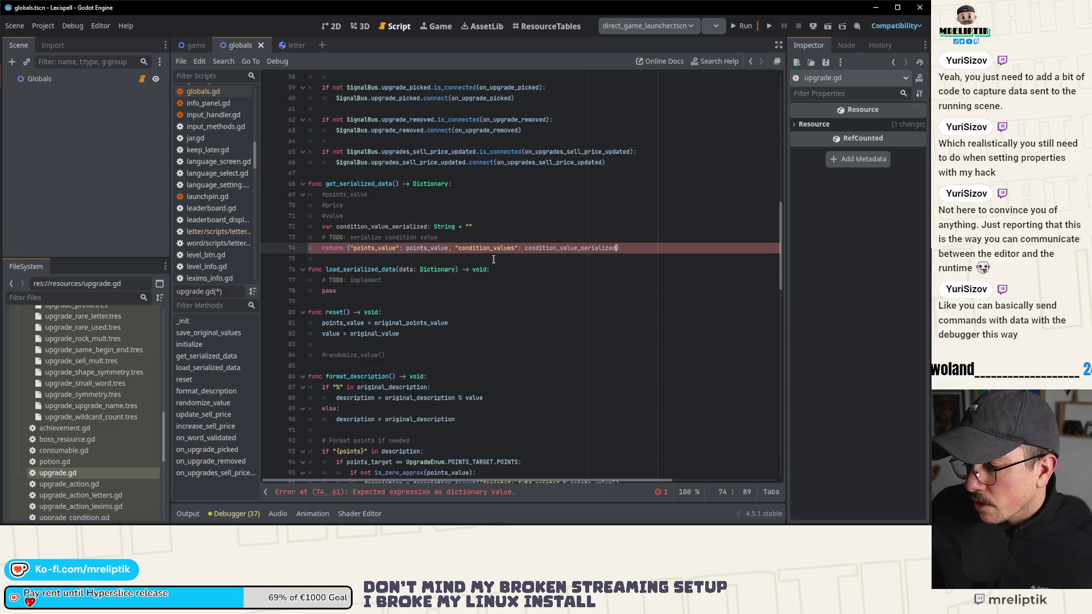
{"action": "left_click", "coordinate": [496, 228]}
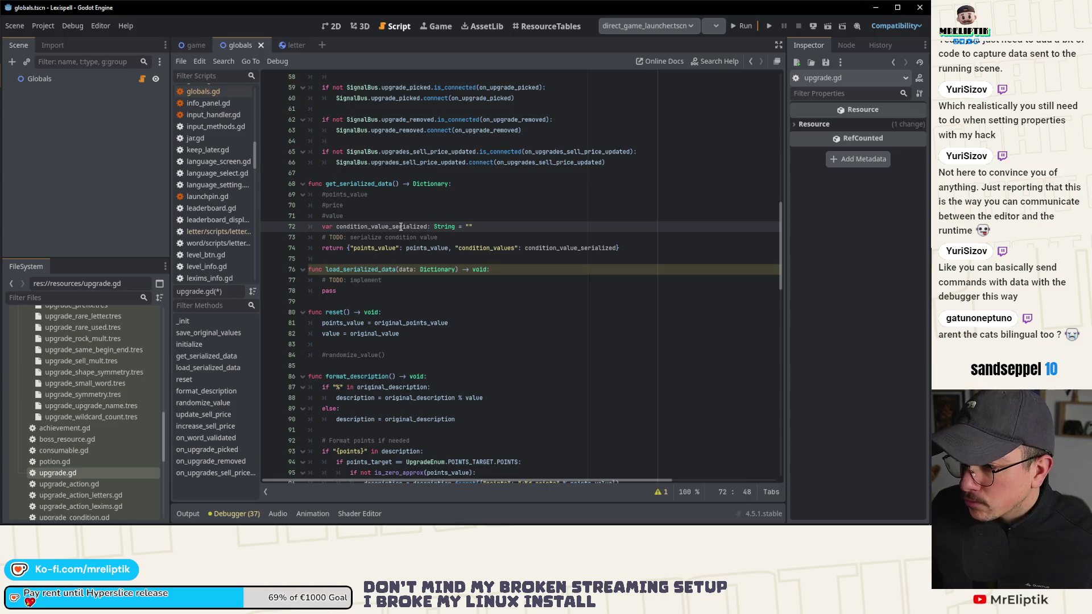
Change condition_value_serialized's type from String to Dictionary and save
{"action": "double_click", "coordinate": [445, 226]}
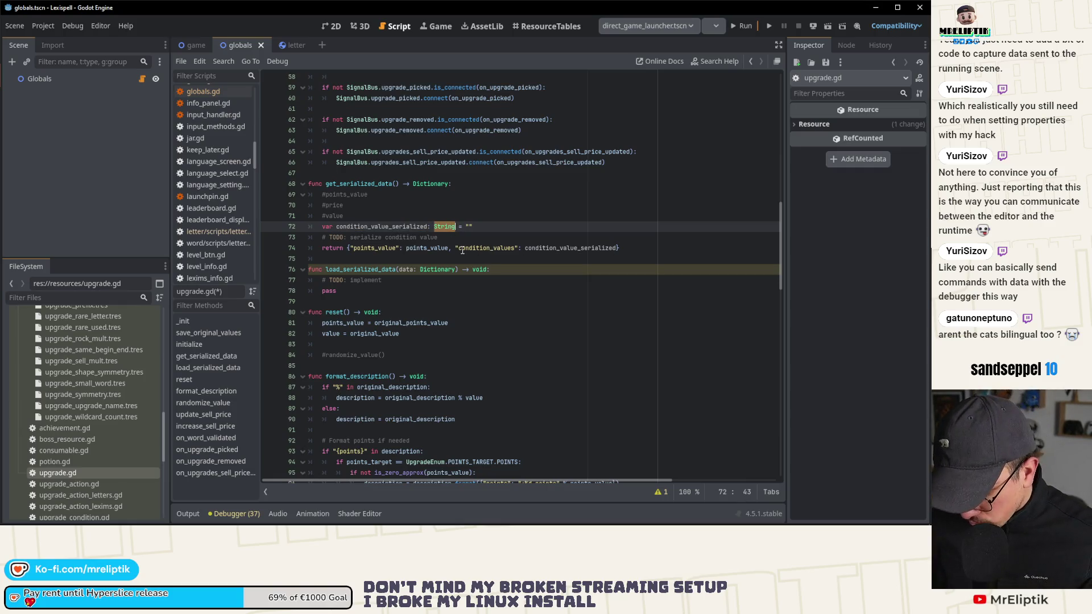
{"action": "type", "text": "Dici"}
{"action": "key", "text": "BackSpace"}
{"action": "type", "text": "ti"}
{"action": "key", "text": "Return"}
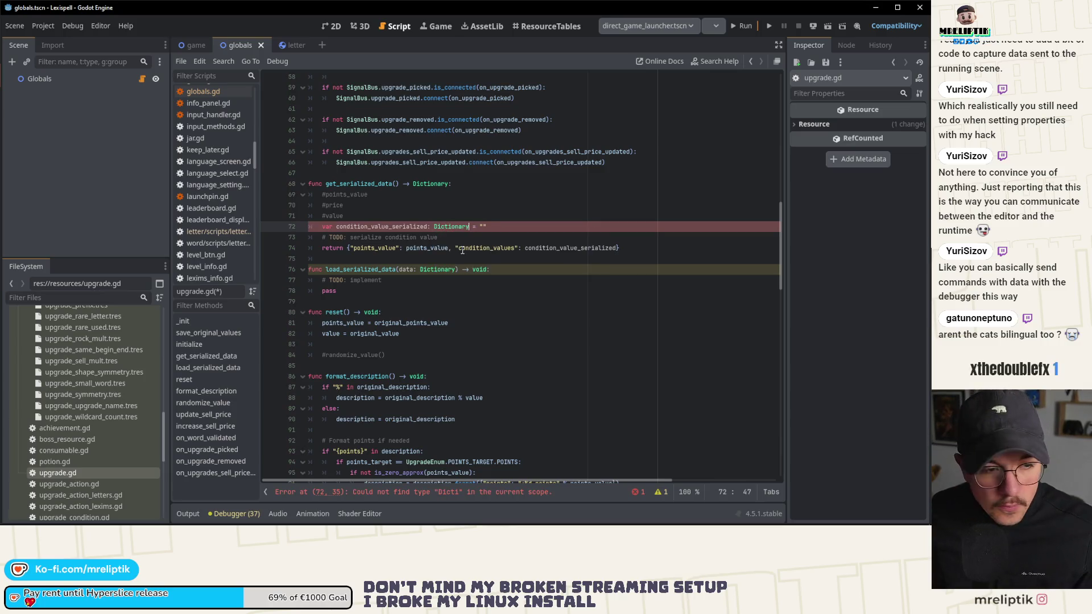
{"action": "key", "text": "ctrl+s"}
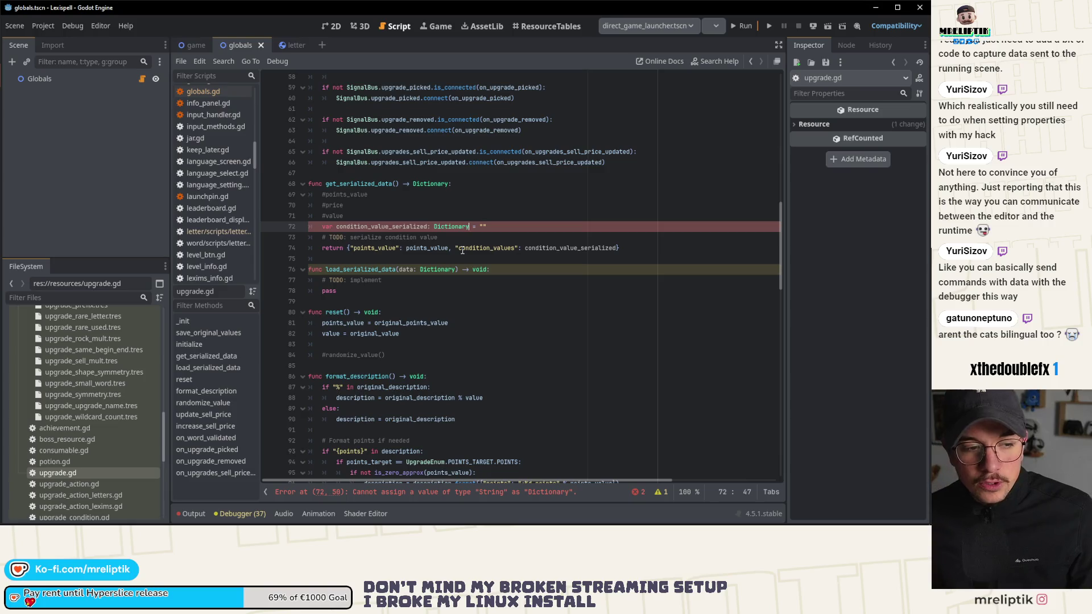
Replace the empty-string default on line 72 with a dictionary literal and save upgrade.gd
{"action": "scroll", "coordinate": [462, 250], "scroll_direction": "up", "scroll_amount": 1}
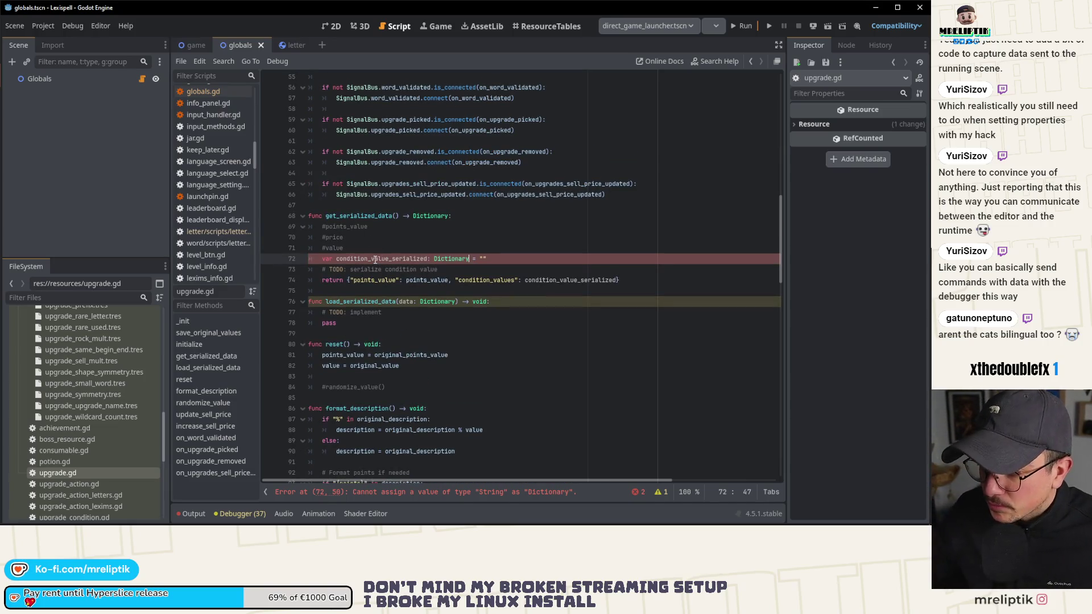
{"action": "double_click", "coordinate": [396, 259]}
{"action": "left_click", "coordinate": [495, 259]}
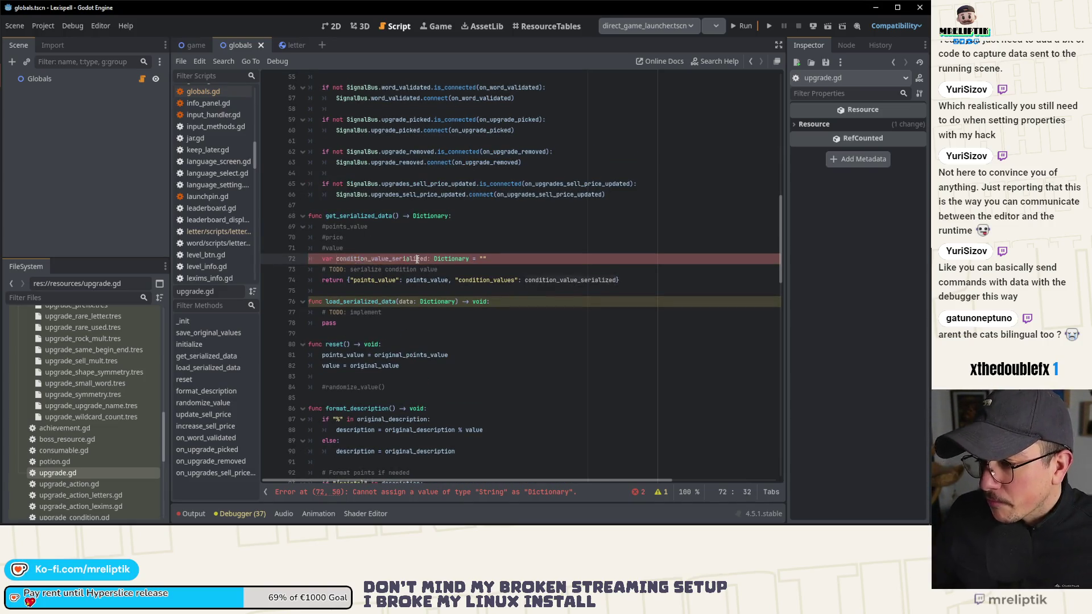
{"action": "key", "text": "BackSpace"}
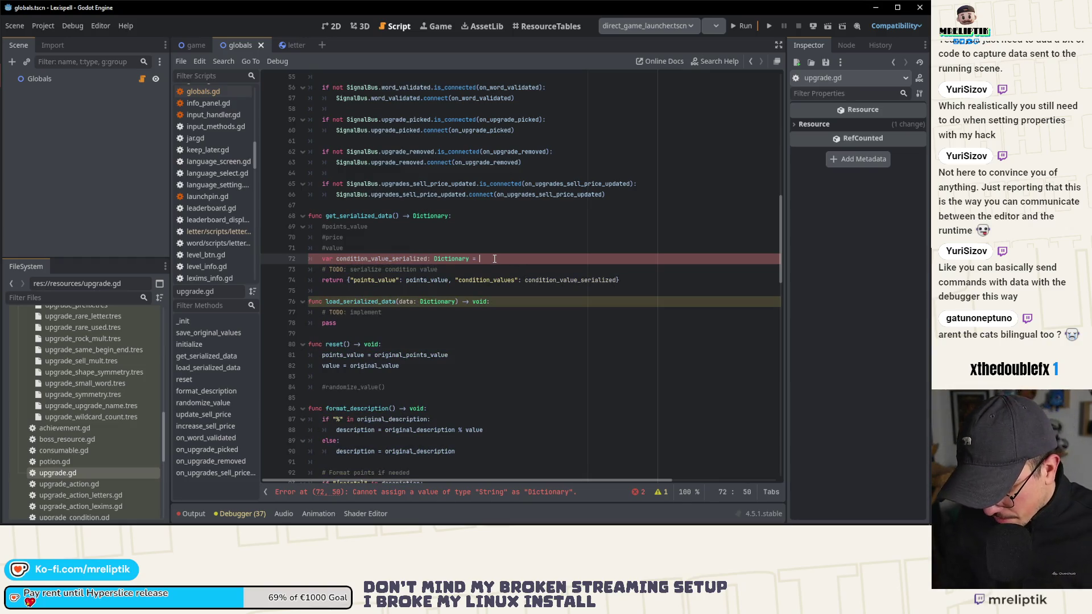
{"action": "key", "text": "BackSpace"}
{"action": "type", "text": "{"}
{"action": "key", "text": "ctrl+s"}
Add a "type" entry holding condition_values to the dictionary, using autocomplete
{"action": "type", "text": "\""}
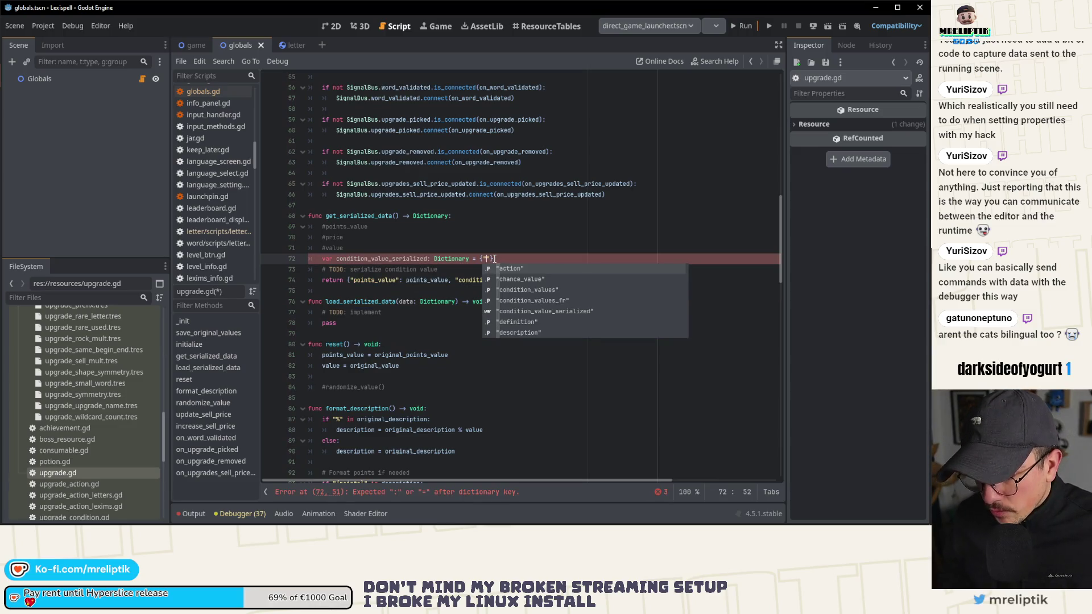
{"action": "type", "text": "type\": \""}
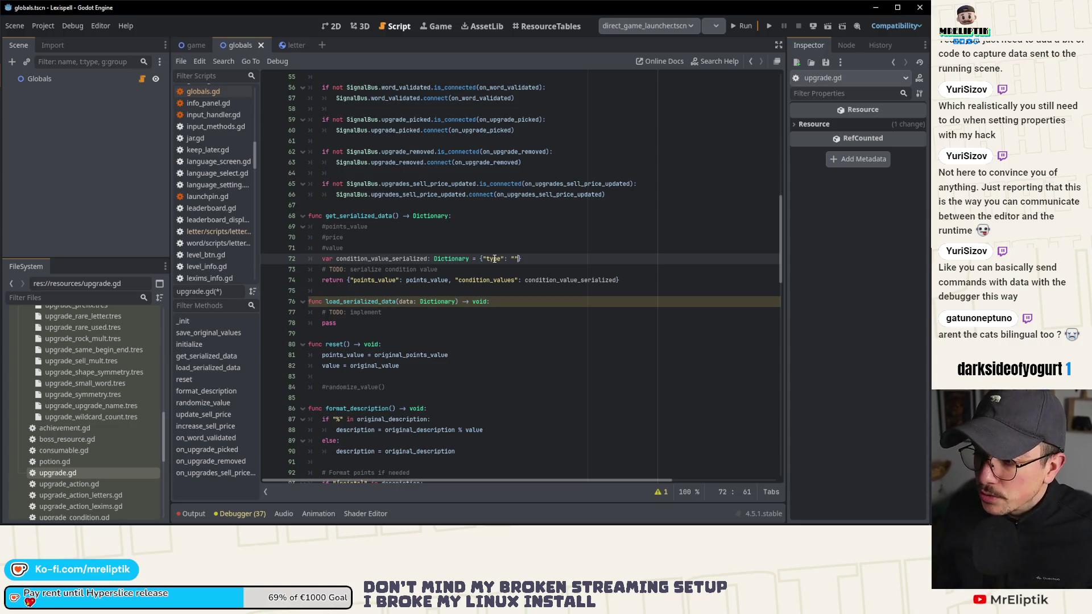
{"action": "key", "text": "Right"}
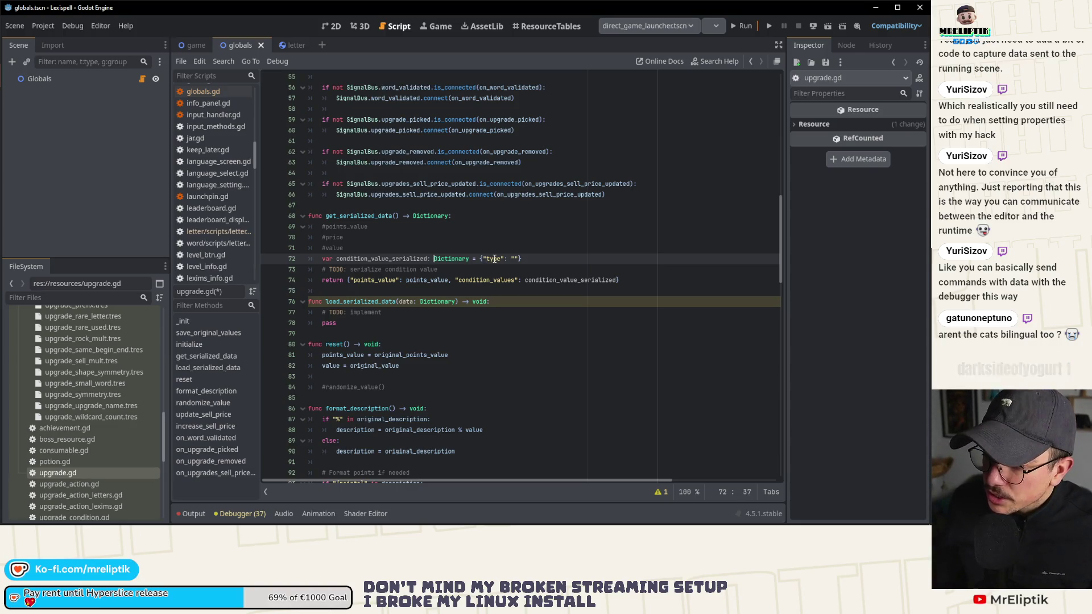
{"action": "key", "text": "ctrl+Left"}
{"action": "key", "text": "ctrl+Left"}
{"action": "key", "text": "ctrl+Left"}
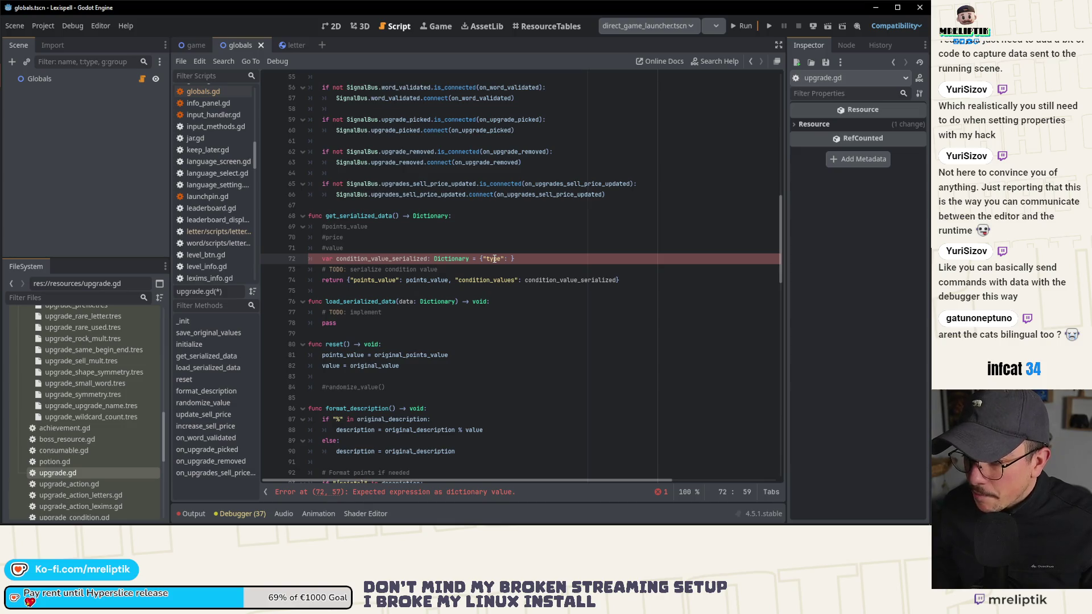
{"action": "type", "text": "con"}
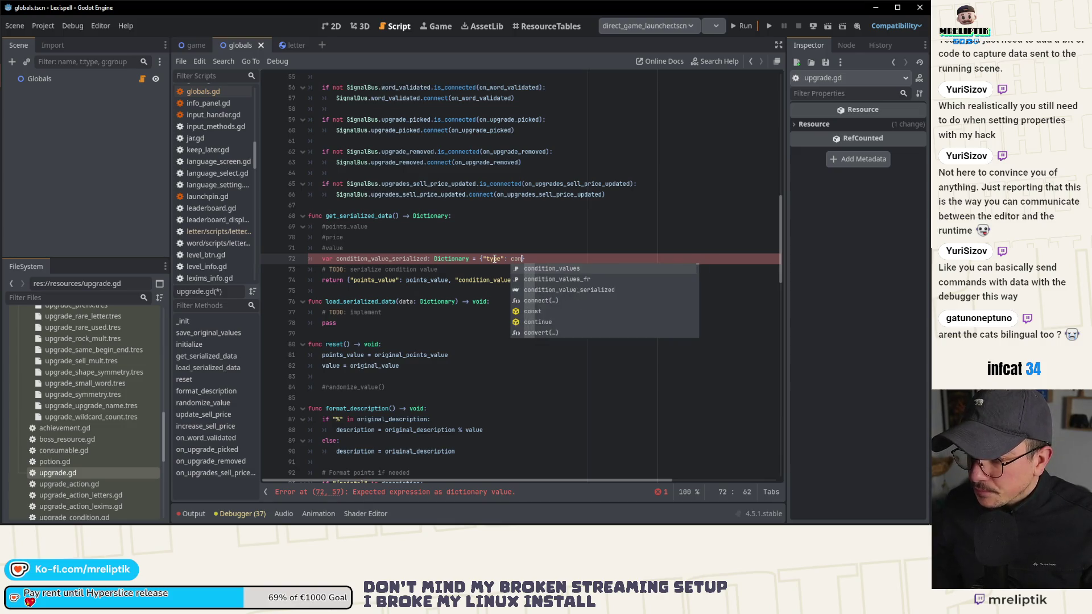
{"action": "key", "text": "Return"}
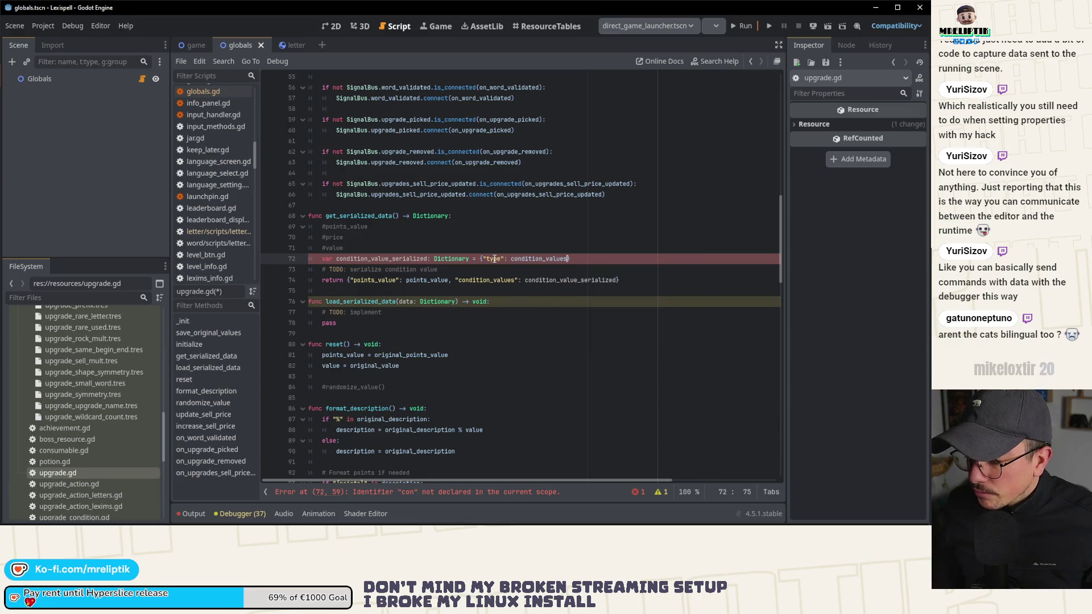
{"action": "left_click", "coordinate": [543, 260], "text": "ctrl"}
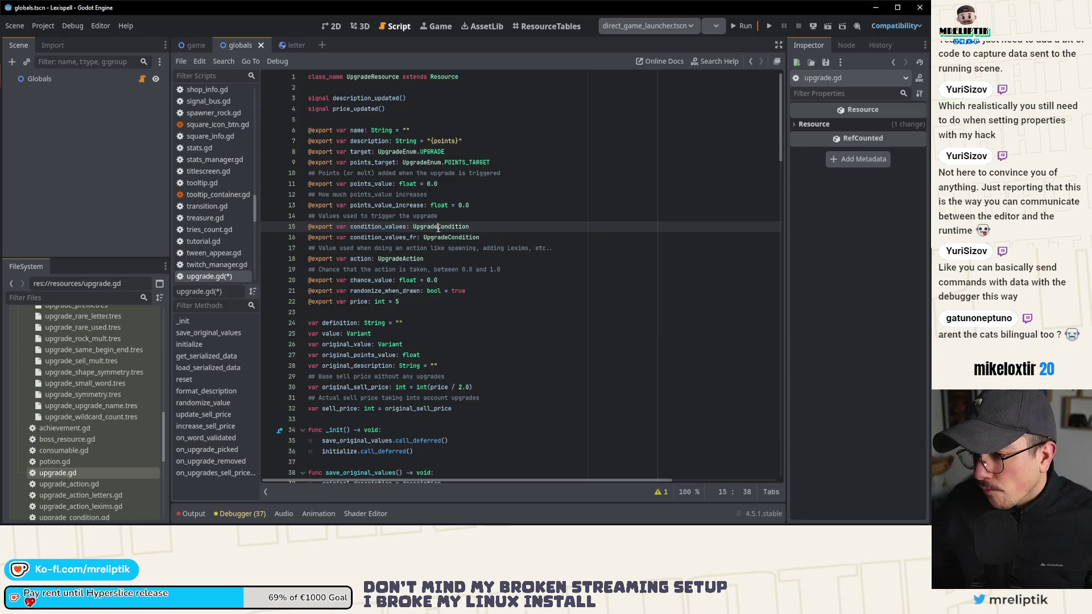
{"action": "double_click", "coordinate": [378, 226]}
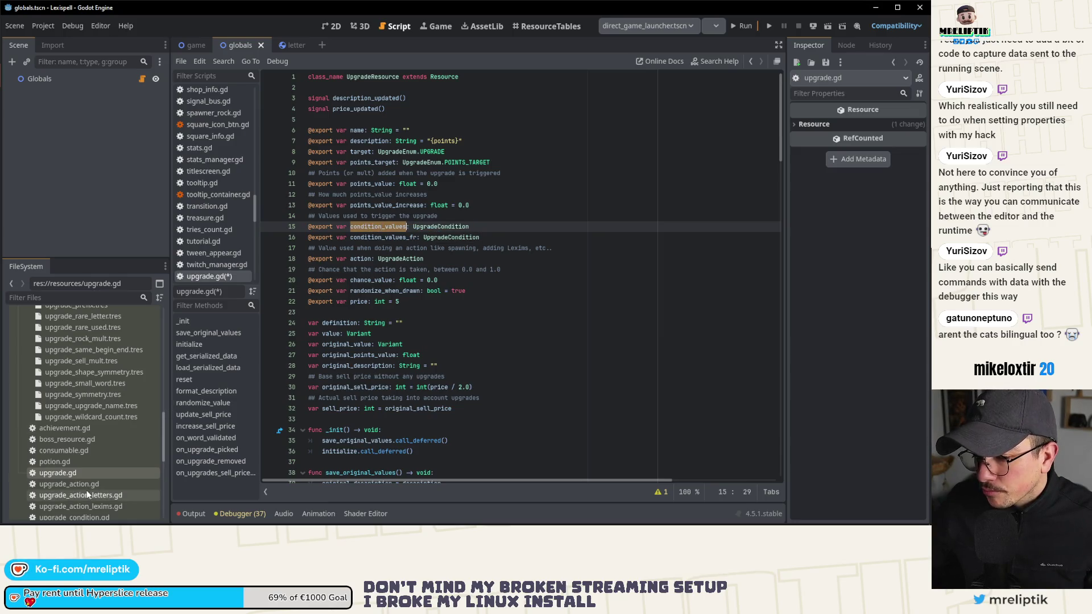
{"action": "left_click", "coordinate": [139, 79]}
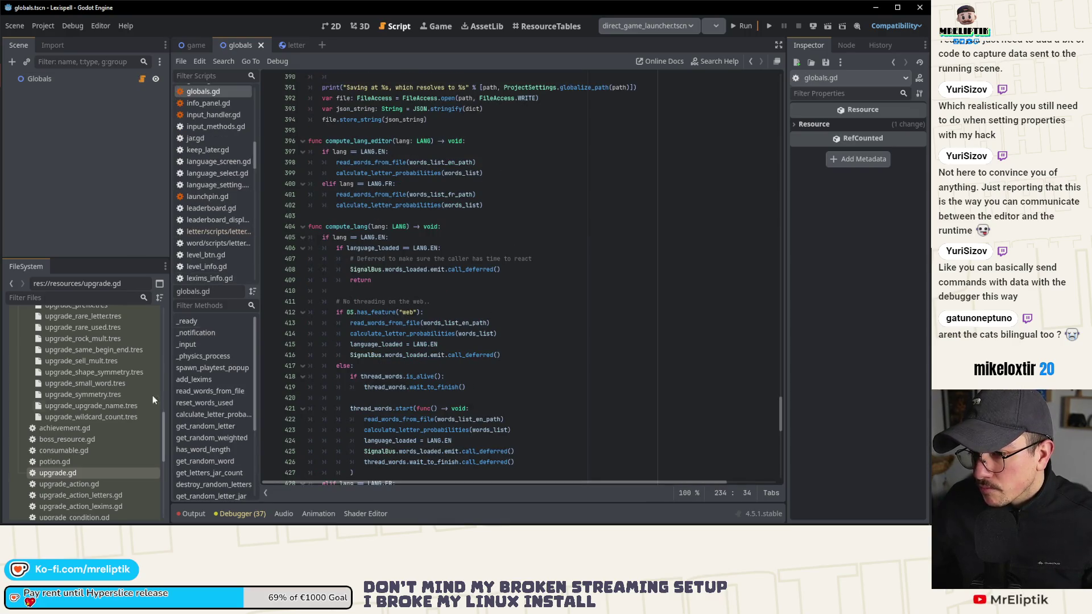
{"action": "double_click", "coordinate": [58, 472]}
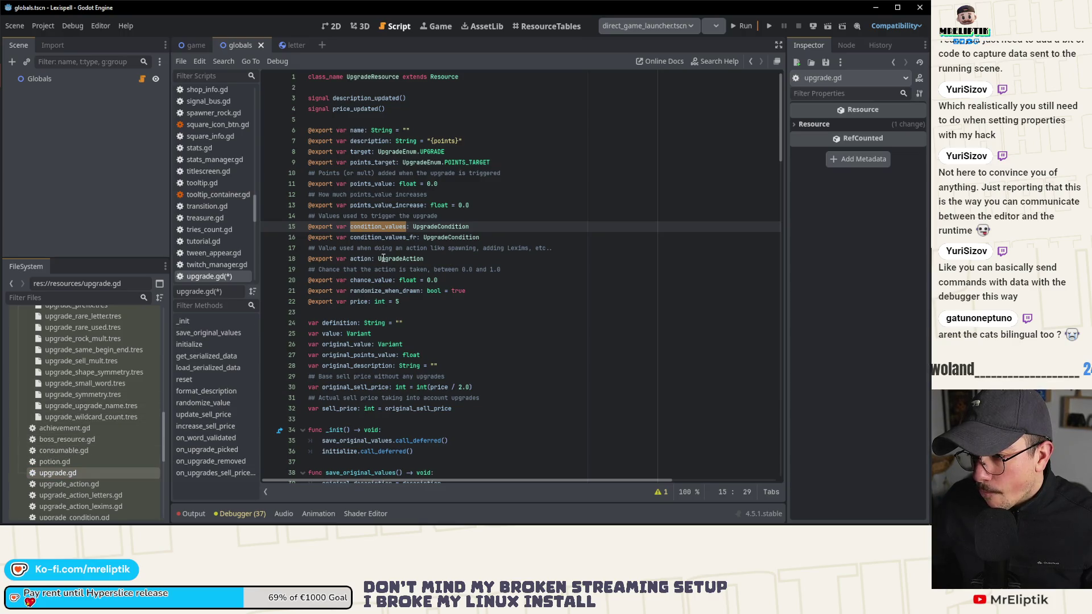
{"action": "scroll", "coordinate": [383, 258], "scroll_direction": "down", "scroll_amount": 16}
{"action": "left_click", "coordinate": [513, 362]}
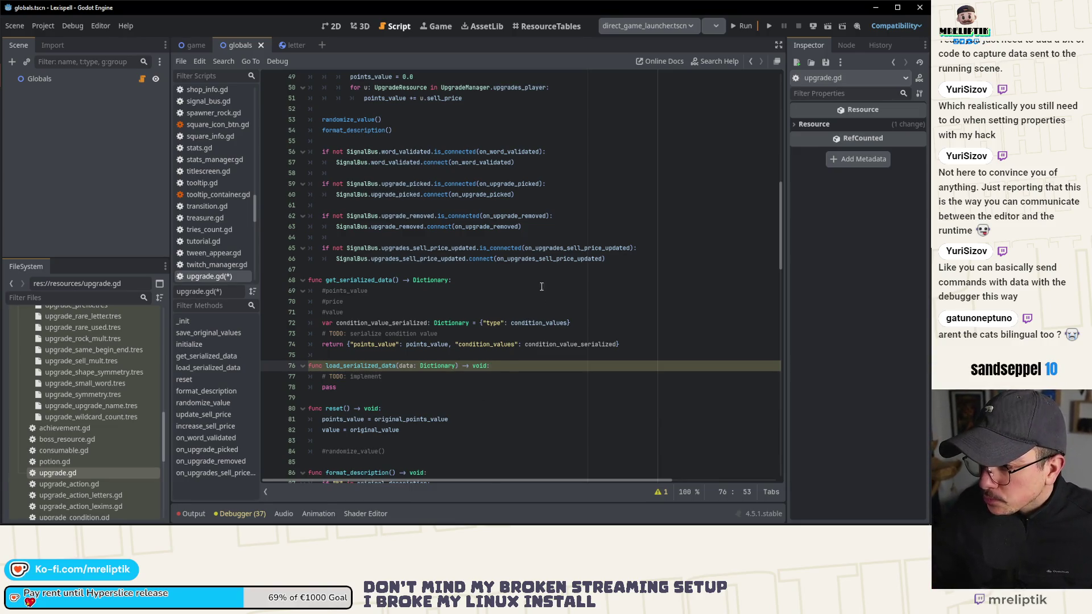
Wrap condition_values as typeof(condition_values) on line 72 and open the typeof documentation
{"action": "double_click", "coordinate": [525, 323]}
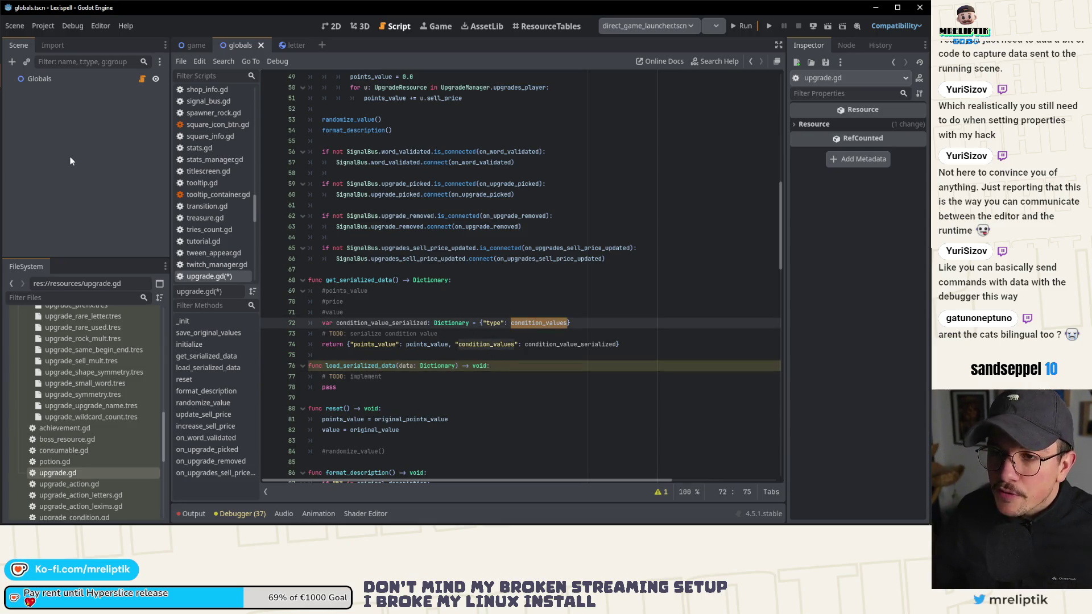
{"action": "triple_click", "coordinate": [511, 322]}
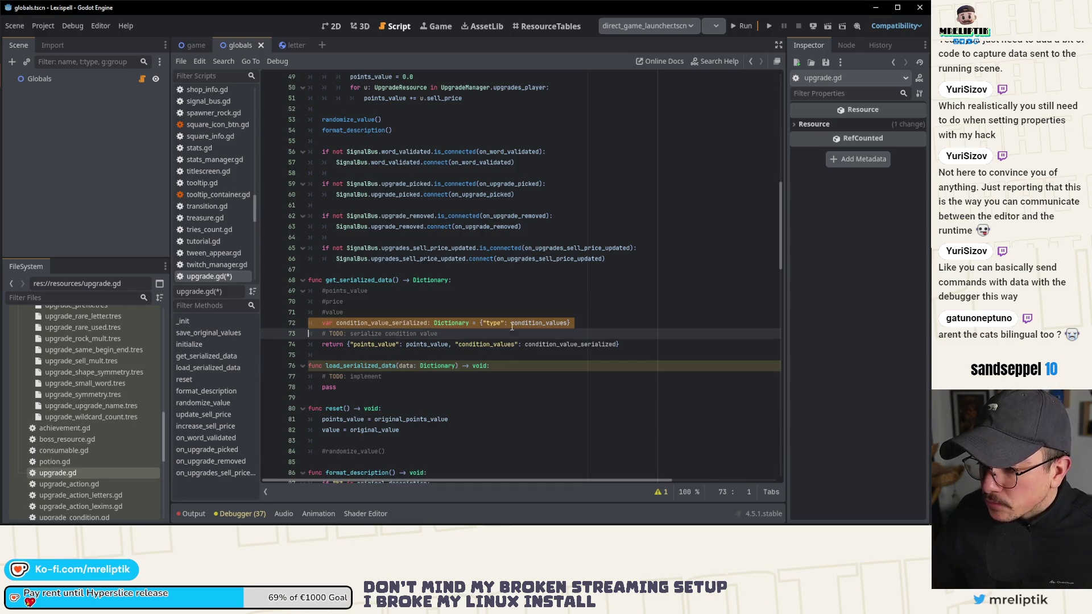
{"action": "left_click", "coordinate": [511, 323]}
{"action": "type", "text": "tp"}
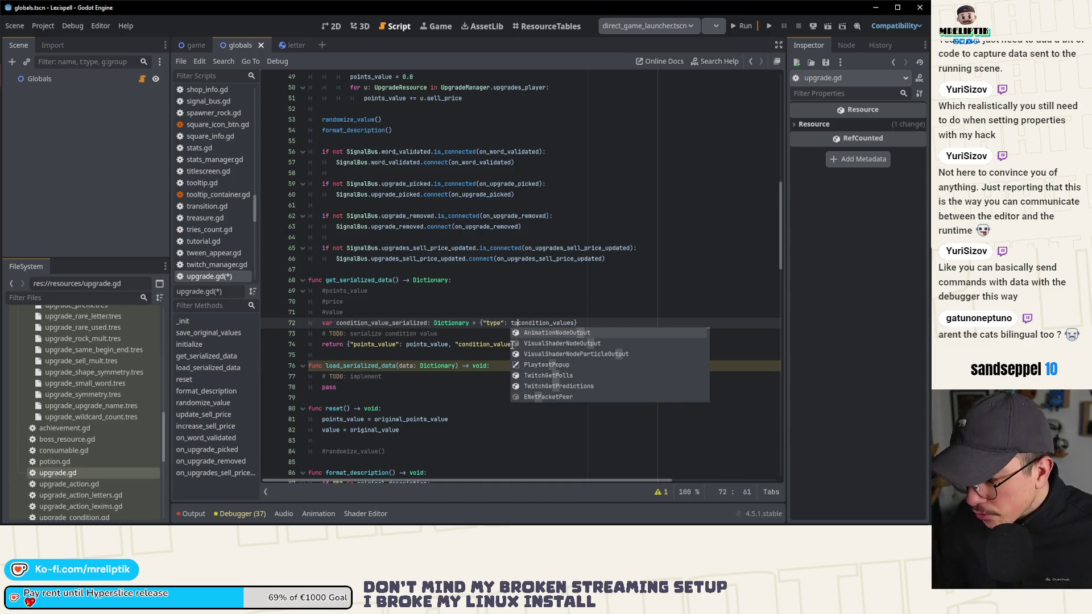
{"action": "key", "text": "BackSpace"}
{"action": "type", "text": "yp"}
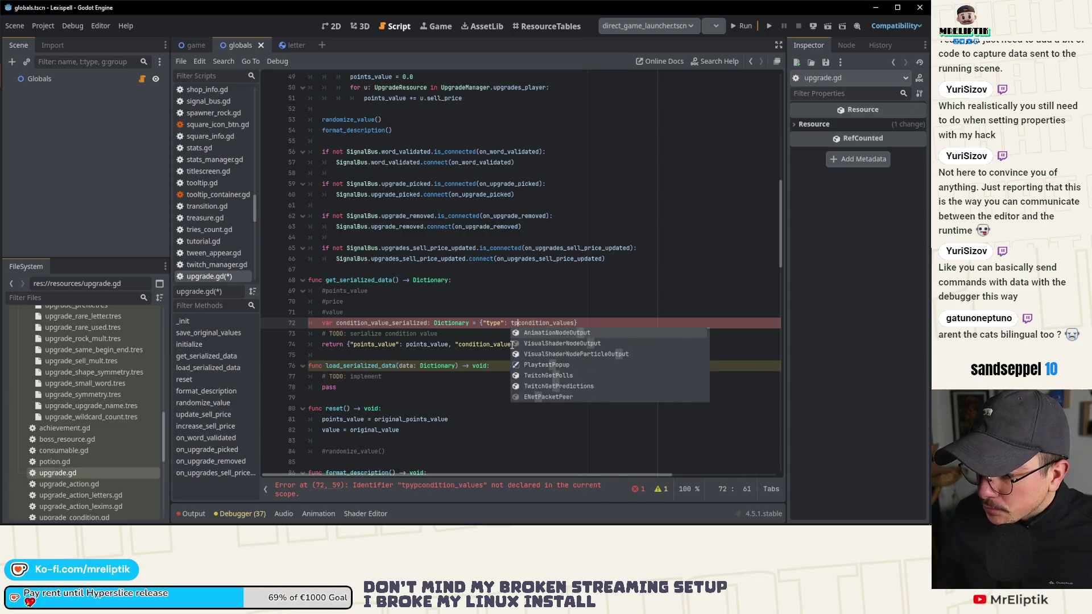
{"action": "type", "text": "e"}
{"action": "key", "text": "Return"}
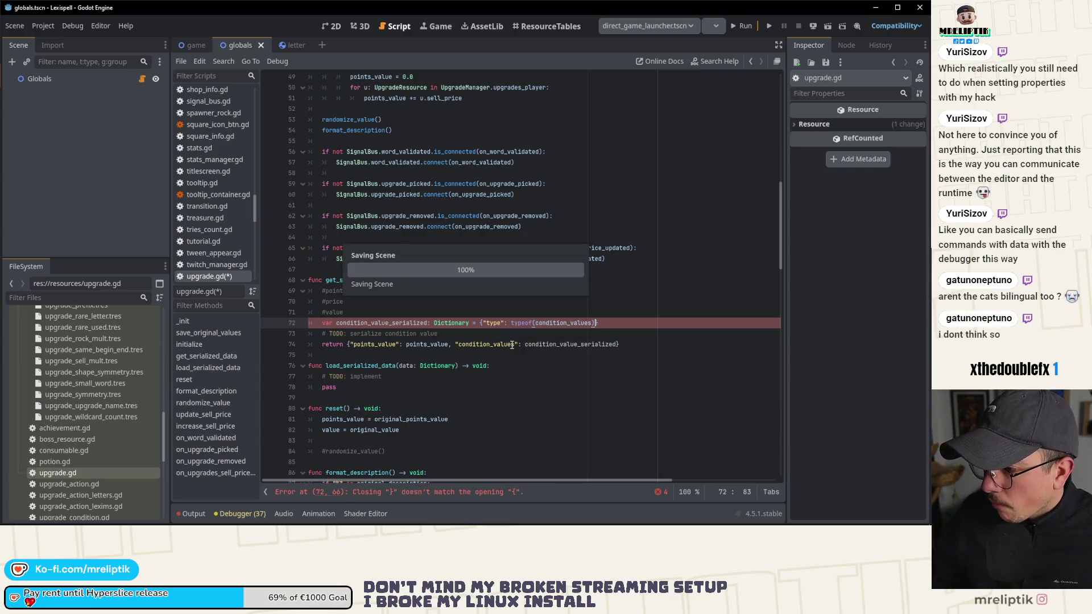
{"action": "type", "text": ")"}
{"action": "left_click", "coordinate": [533, 325], "text": "ctrl"}
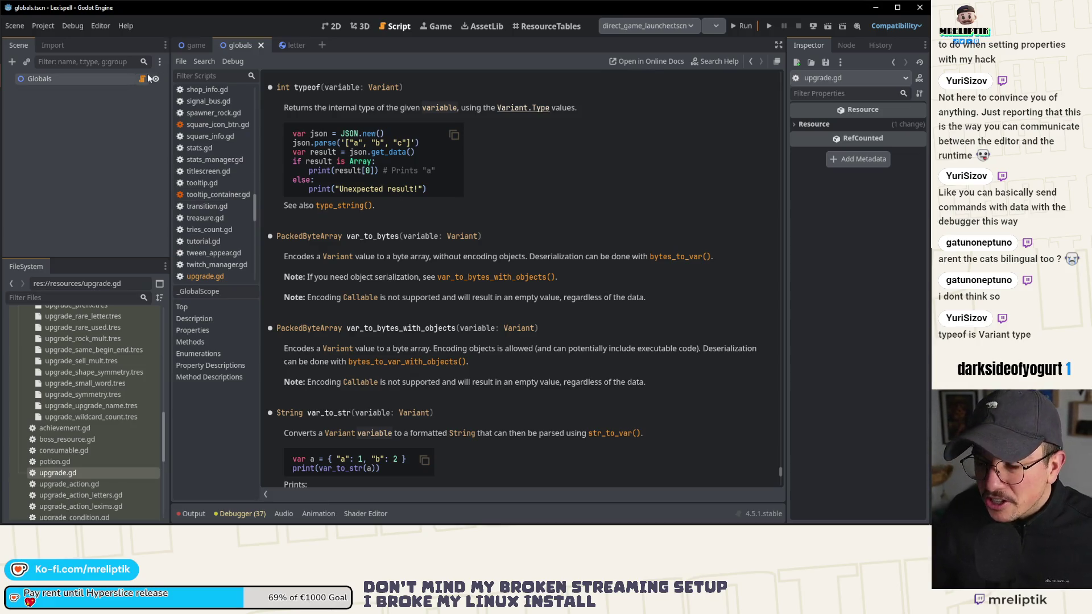
Reopen upgrade.gd from the FileSystem dock to leave the typeof help page
{"action": "double_click", "coordinate": [88, 473]}
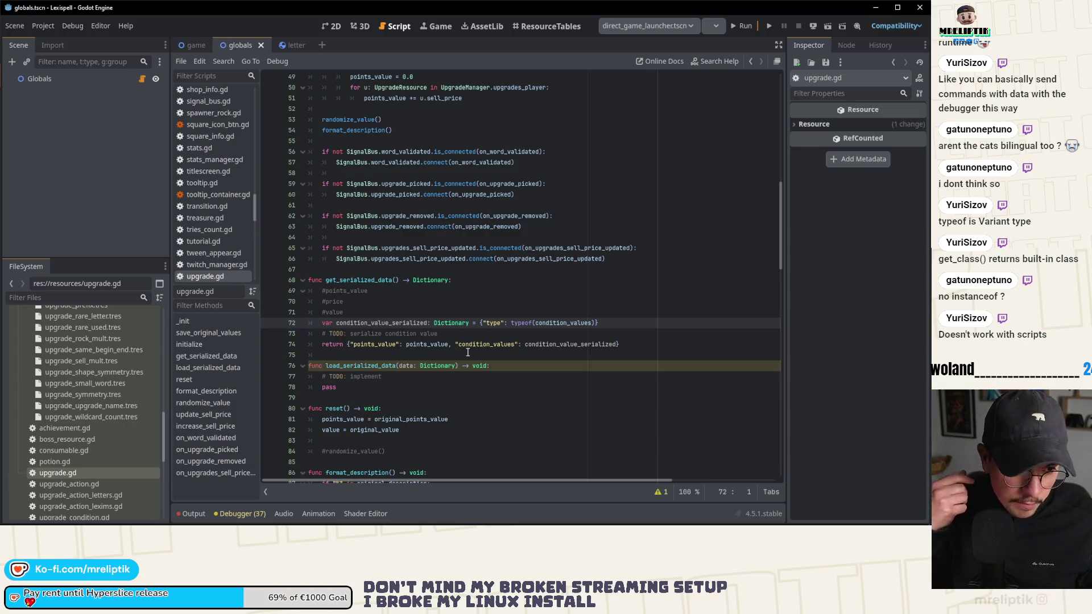
Strip the typeof wrapper and extra parentheses from line 72 and save upgrade.gd
{"action": "double_click", "coordinate": [527, 323]}
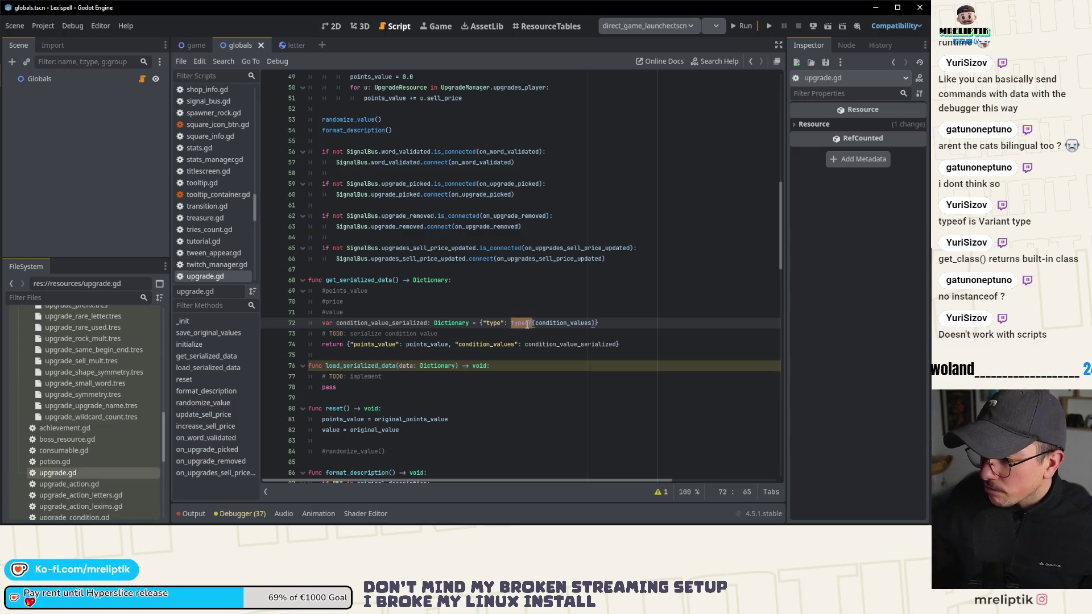
{"action": "type", "text": "instan"}
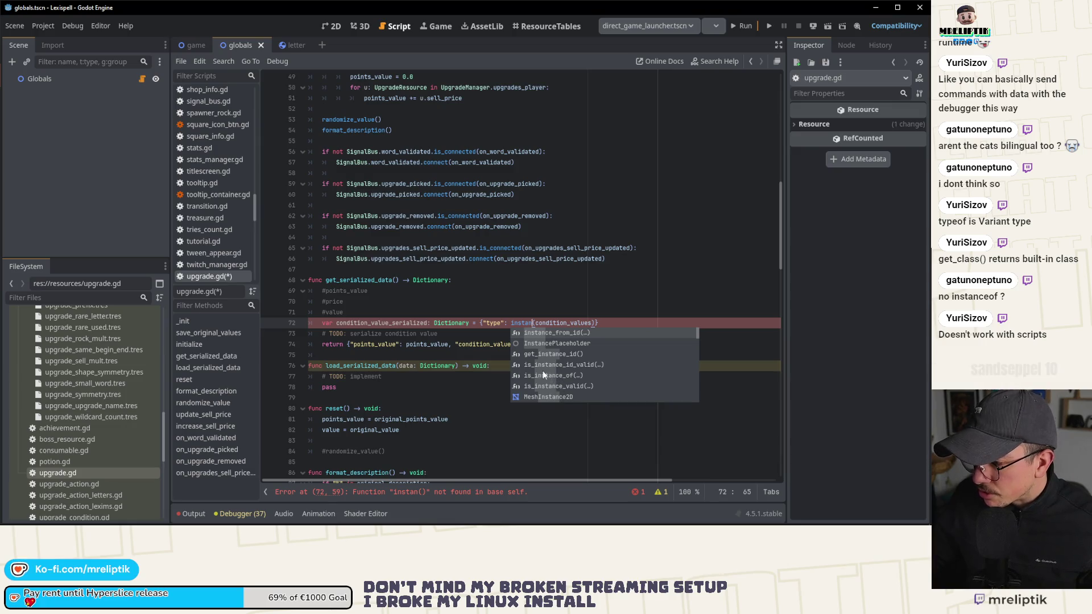
{"action": "key", "text": "Escape"}
{"action": "key", "text": "Down"}
{"action": "double_click", "coordinate": [518, 323]}
{"action": "key", "text": "BackSpace"}
{"action": "key", "text": "Right"}
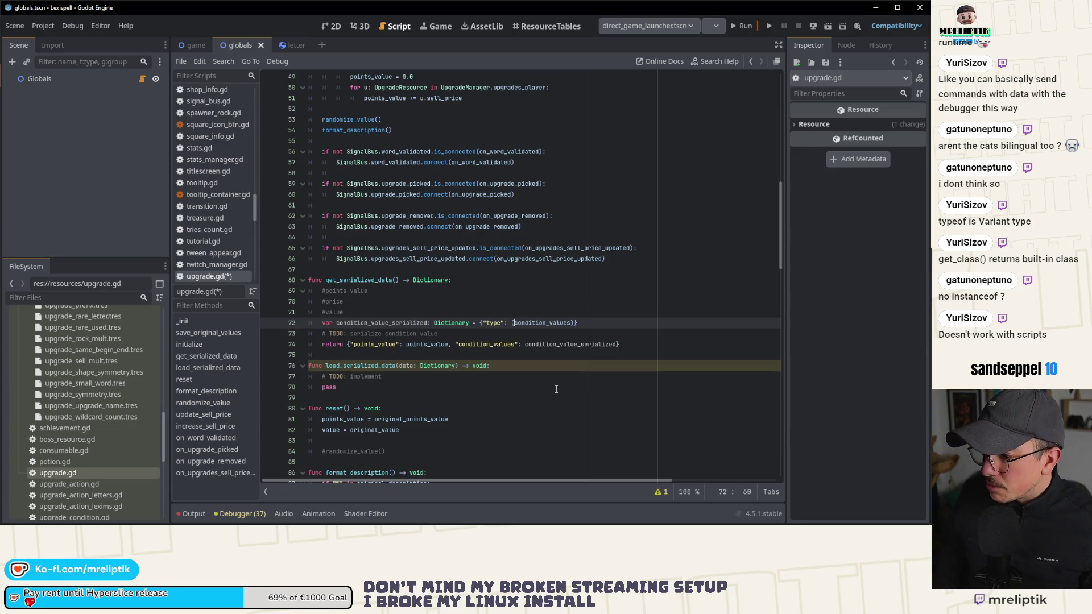
{"action": "key", "text": "End"}
{"action": "key", "text": "BackSpace"}
{"action": "key", "text": "BackSpace"}
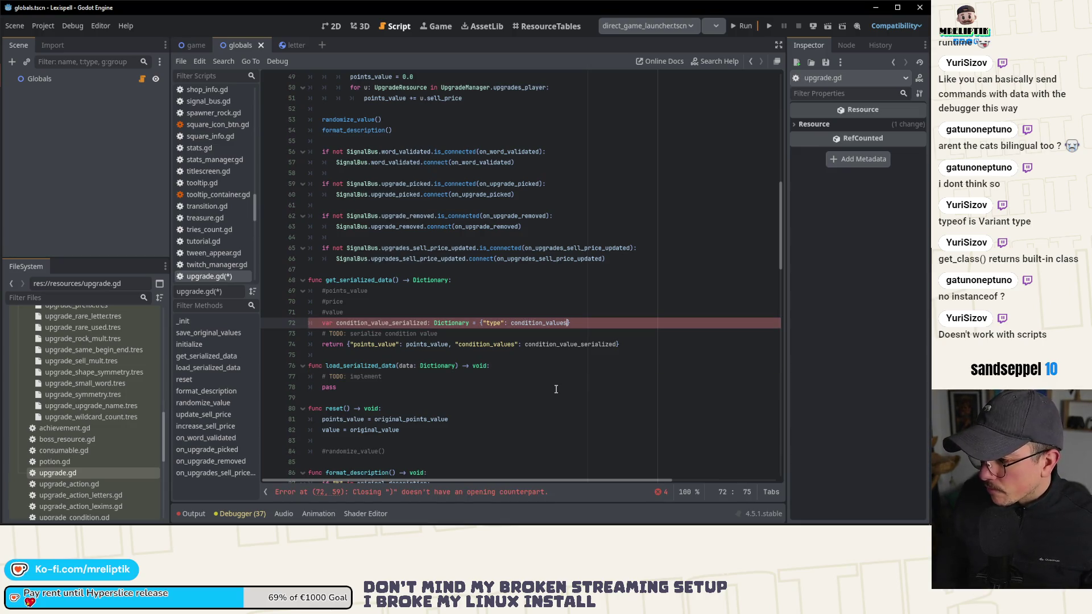
{"action": "key", "text": "ctrl+s"}
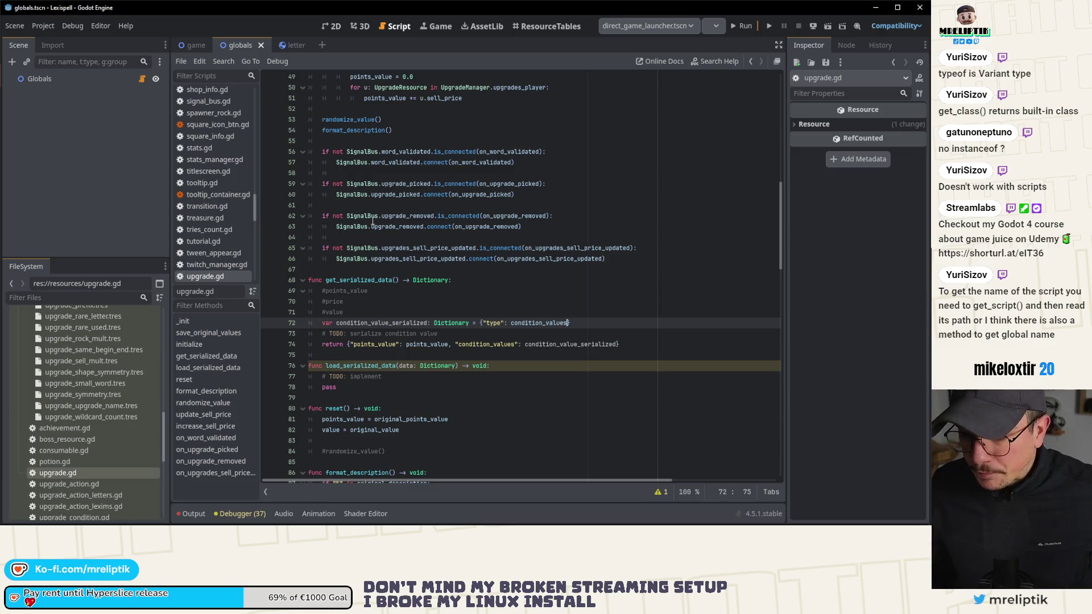
Close the dictionary brace, clear condition_values from the "type" entry, and save
{"action": "type", "text": "}"}
{"action": "key", "text": "Left"}
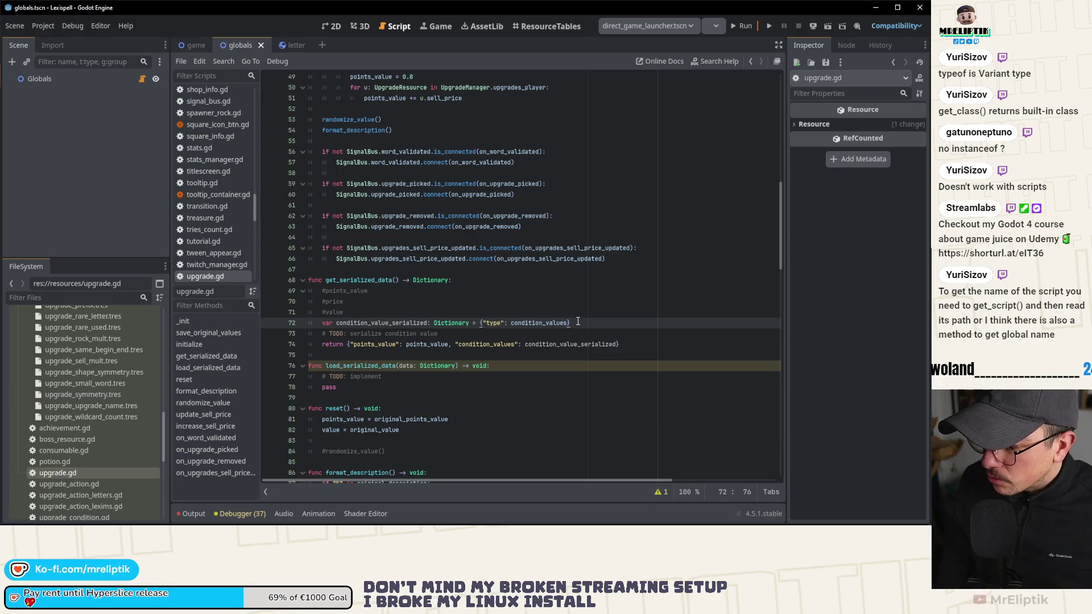
{"action": "key", "text": "ctrl+BackSpace"}
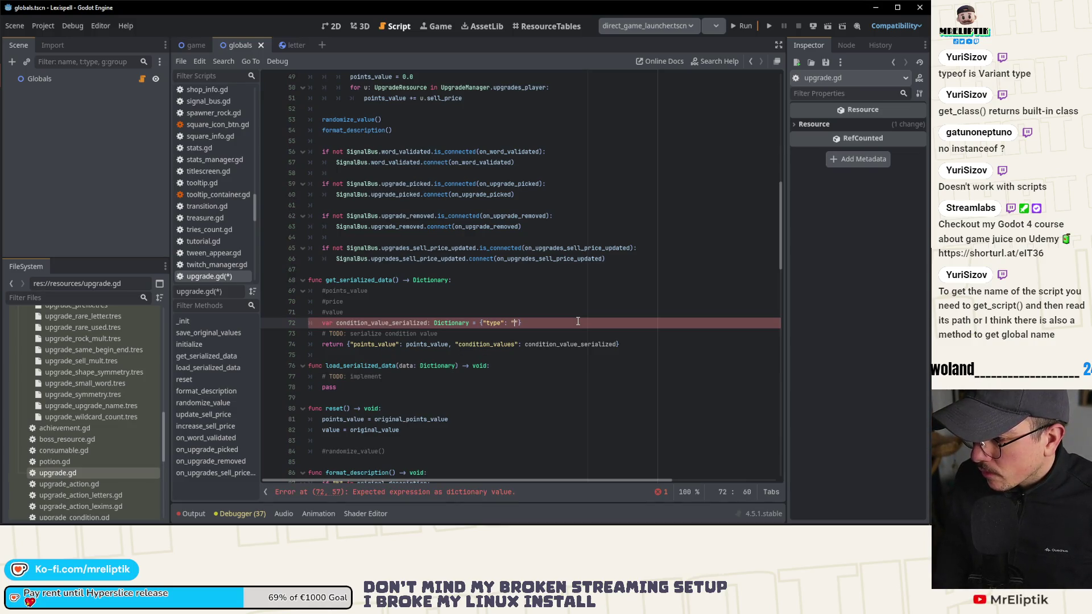
{"action": "key", "text": "ctrl+s"}
Add a "value" key holding condition_values, then locate upgrade.gd in the FileSystem dock
{"action": "type", "text": "\", "}
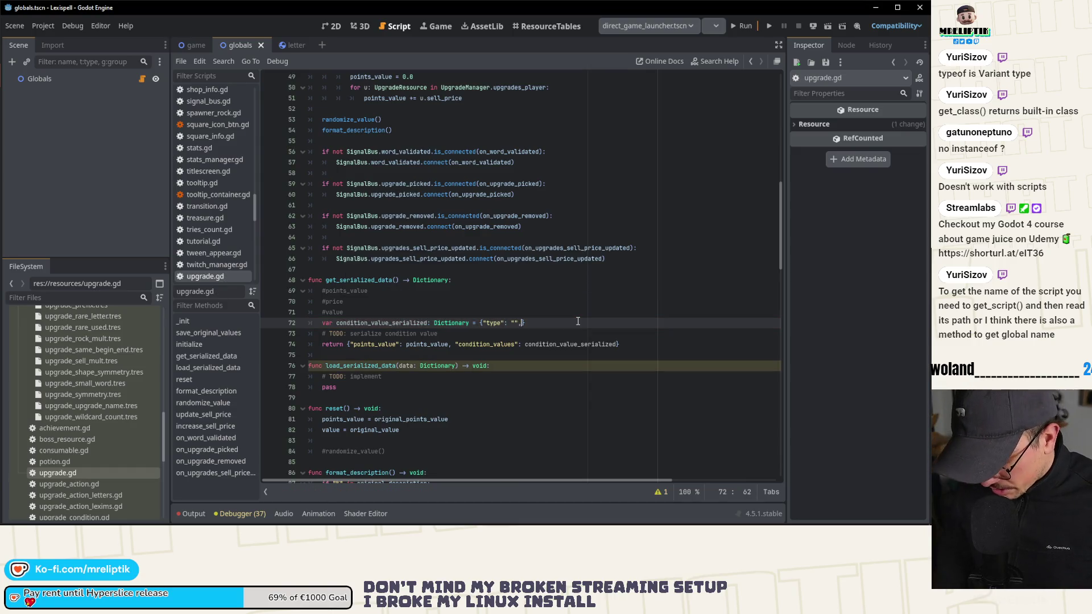
{"action": "type", "text": "\"value\": "}
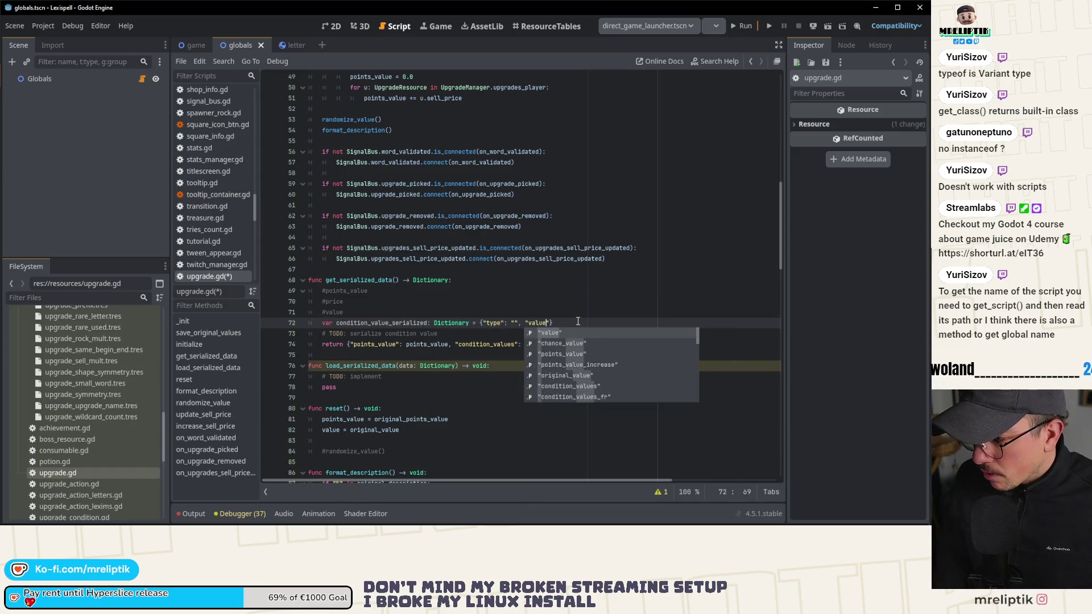
{"action": "type", "text": "condition_values."}
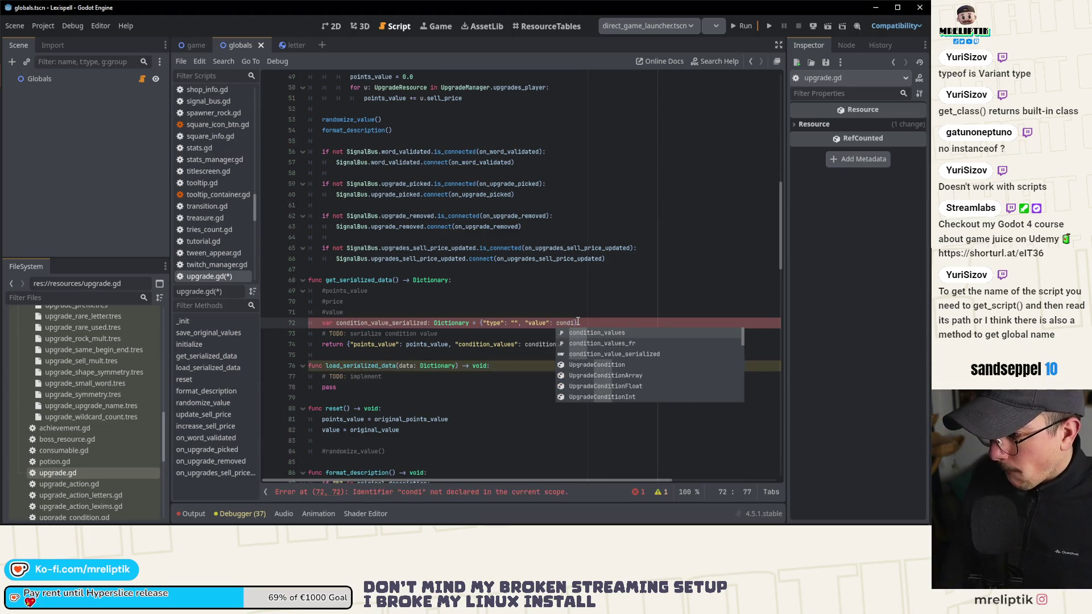
{"action": "key", "text": "Return"}
{"action": "type", "text": "."}
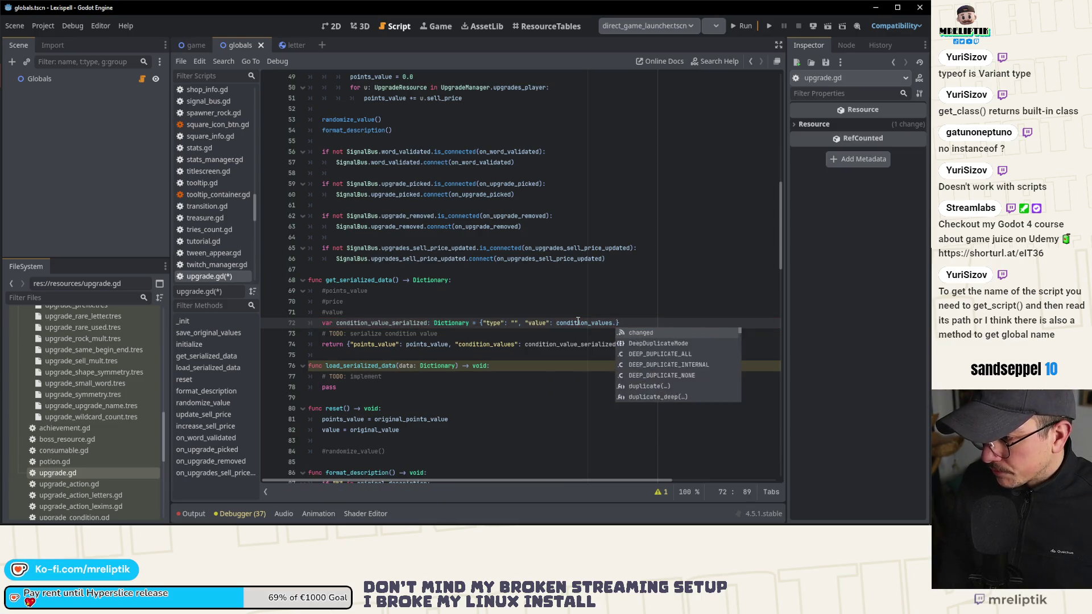
{"action": "key", "text": "BackSpace"}
{"action": "left_click", "coordinate": [66, 473]}
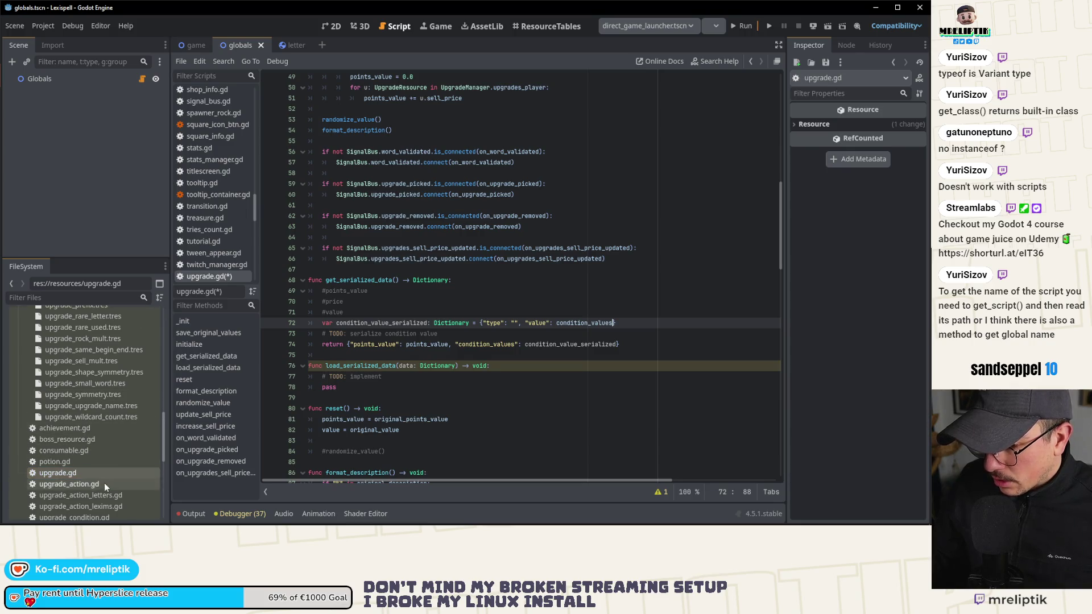
{"action": "scroll", "coordinate": [104, 483], "scroll_direction": "down", "scroll_amount": 3}
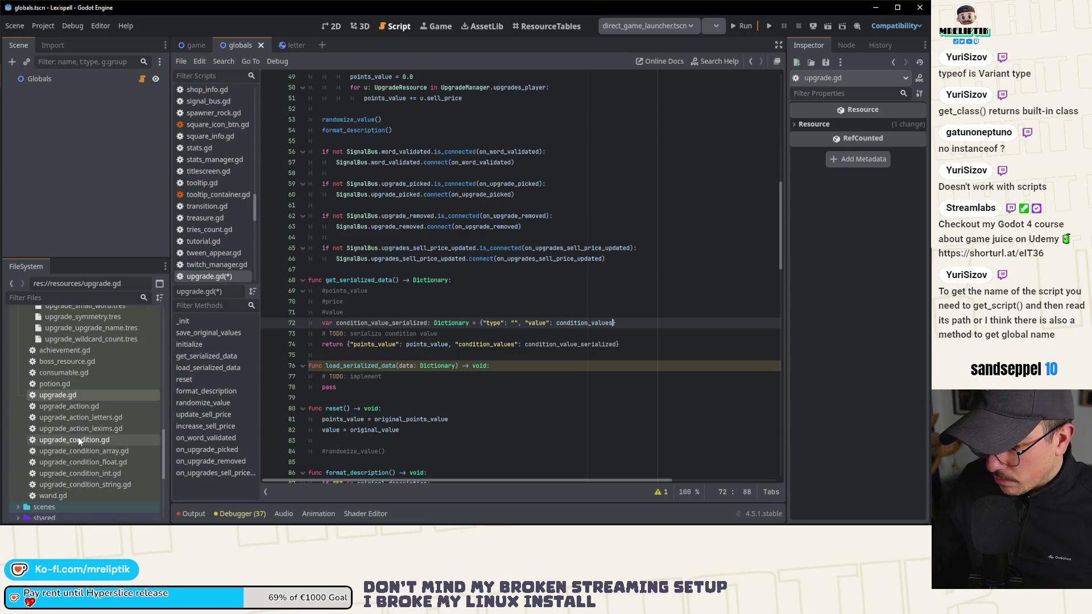
Review upgrade_condition, its array, float and string variants, then reopen upgrade.gd
{"action": "double_click", "coordinate": [77, 438]}
{"action": "double_click", "coordinate": [77, 450]}
{"action": "double_click", "coordinate": [81, 475]}
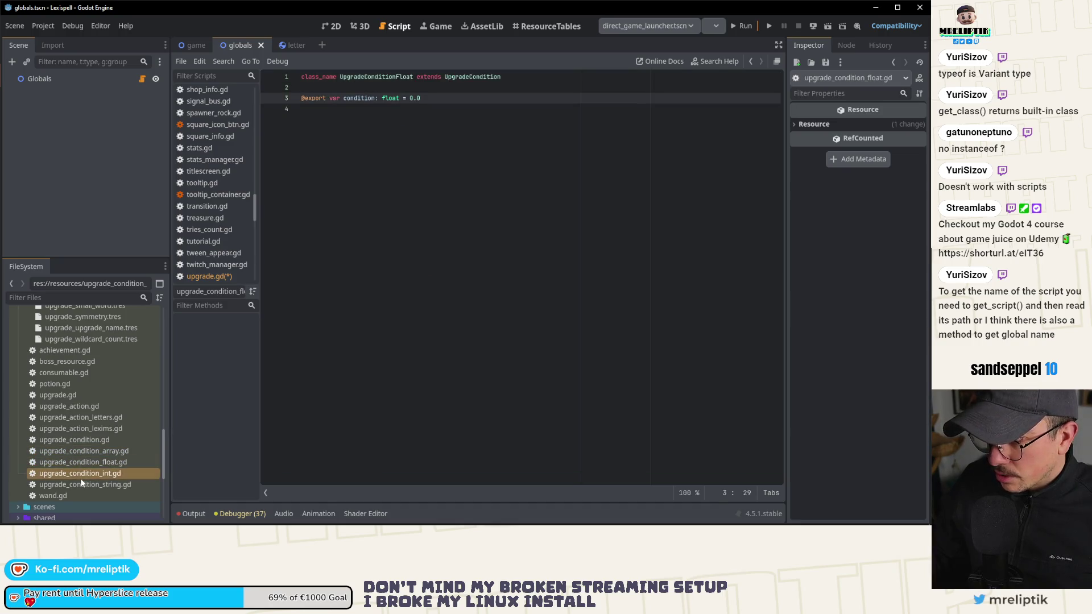
{"action": "double_click", "coordinate": [80, 485]}
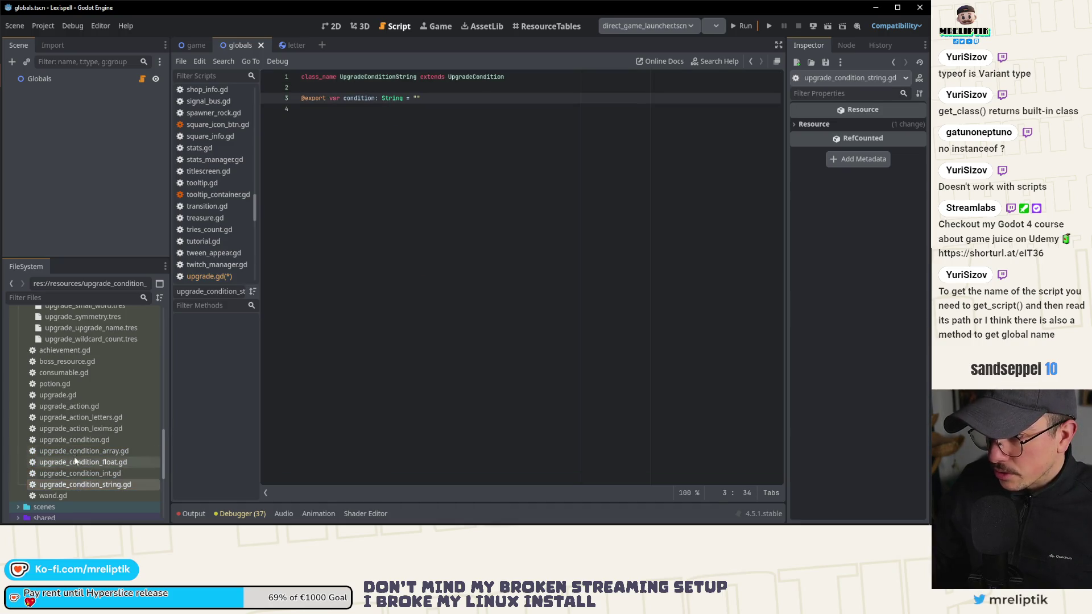
{"action": "double_click", "coordinate": [65, 397]}
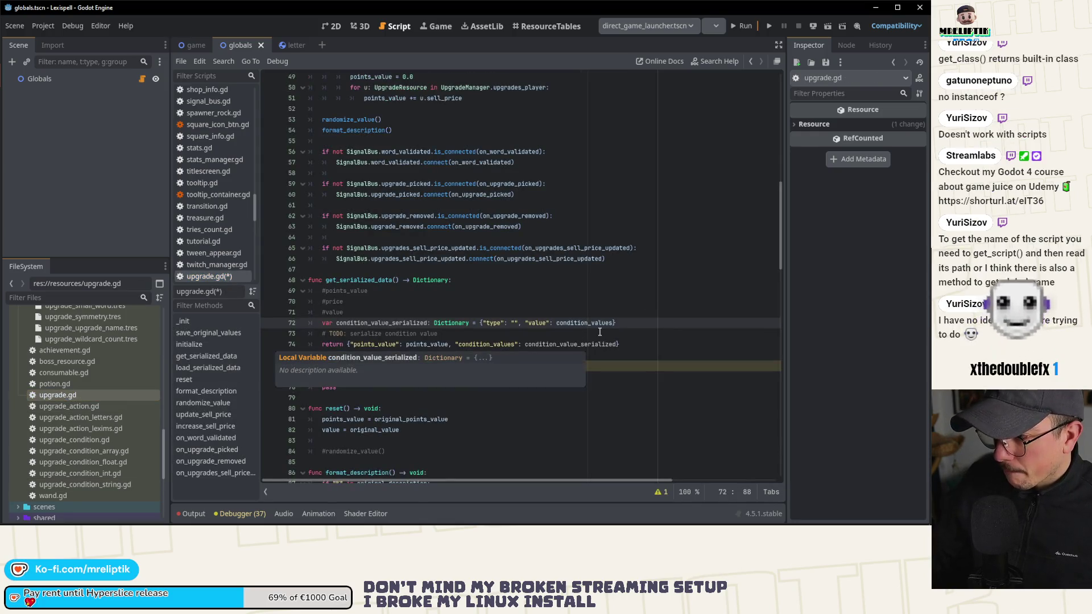
Append .condition to the "value" entry, save, and start a match statement on line 73
{"action": "type", "text": ".condition"}
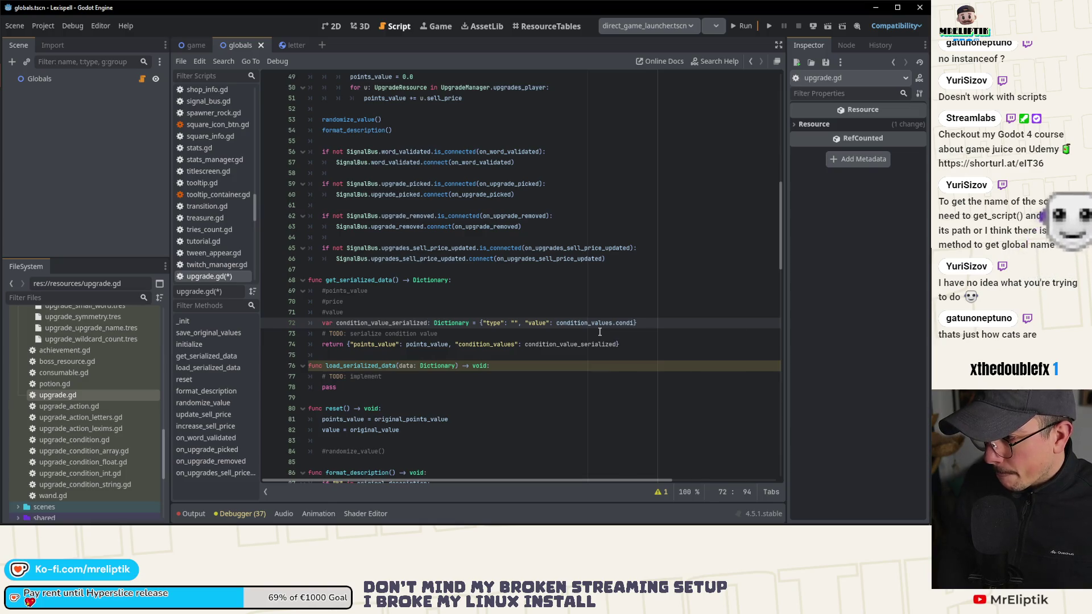
{"action": "key", "text": "ctrl+s"}
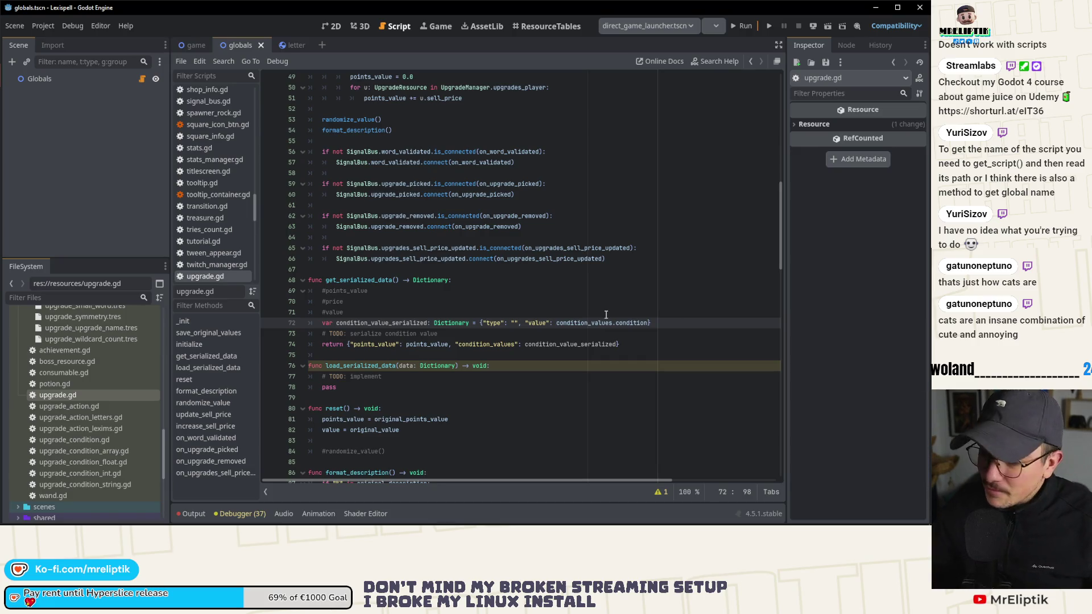
{"action": "double_click", "coordinate": [560, 324]}
{"action": "left_click", "coordinate": [647, 322]}
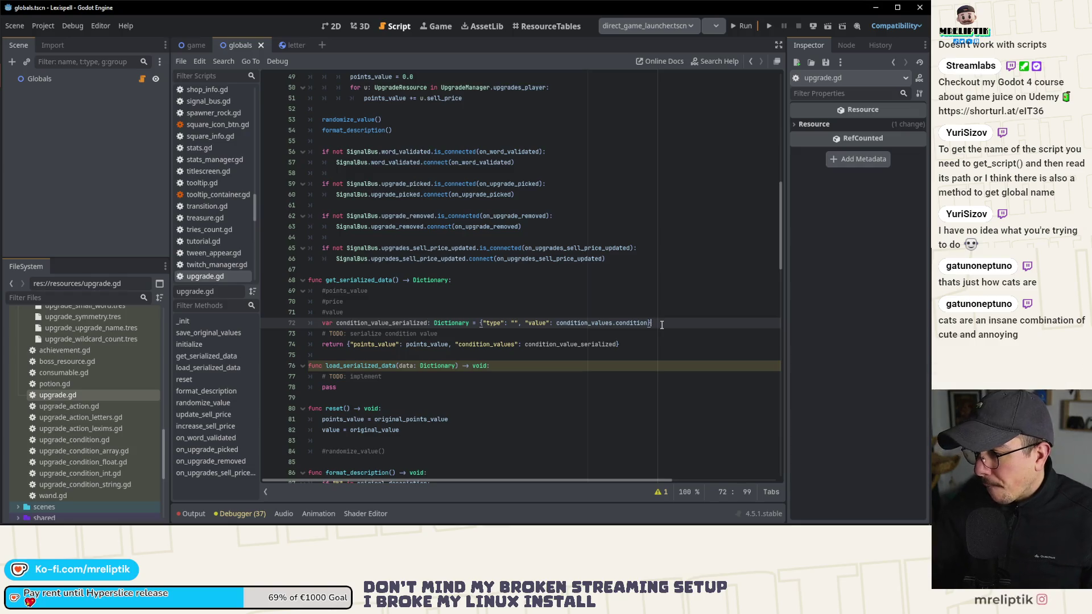
{"action": "left_click", "coordinate": [661, 325]}
{"action": "key", "text": "Return"}
{"action": "type", "text": "match"}
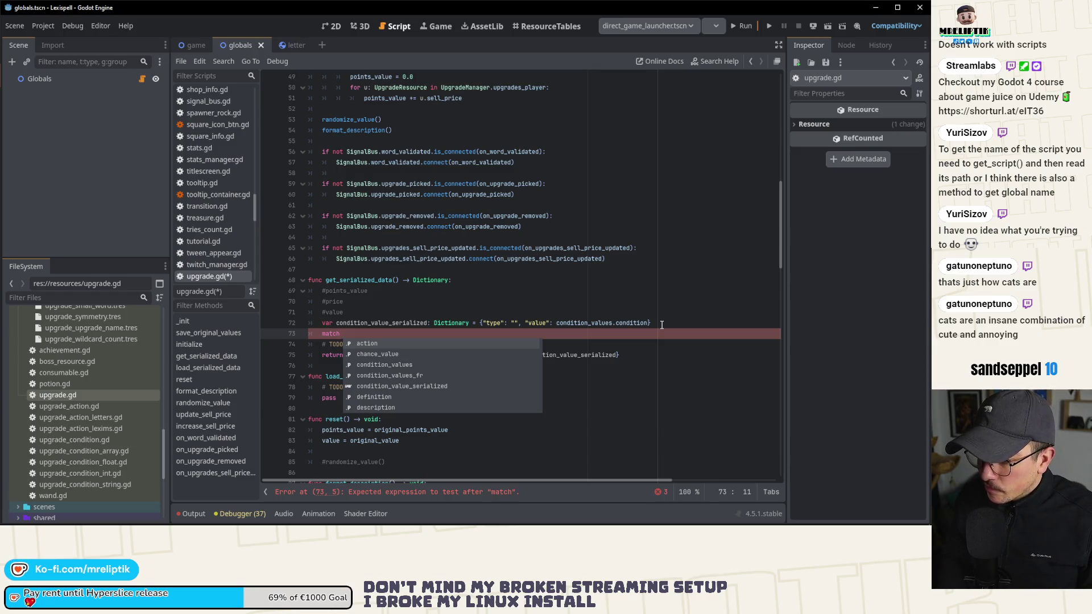
Delete the match keyword on line 73 and put the caret in the empty "type" value
{"action": "key", "text": "BackSpace"}
{"action": "key", "text": "BackSpace"}
{"action": "key", "text": "BackSpace"}
{"action": "key", "text": "BackSpace"}
{"action": "key", "text": "BackSpace"}
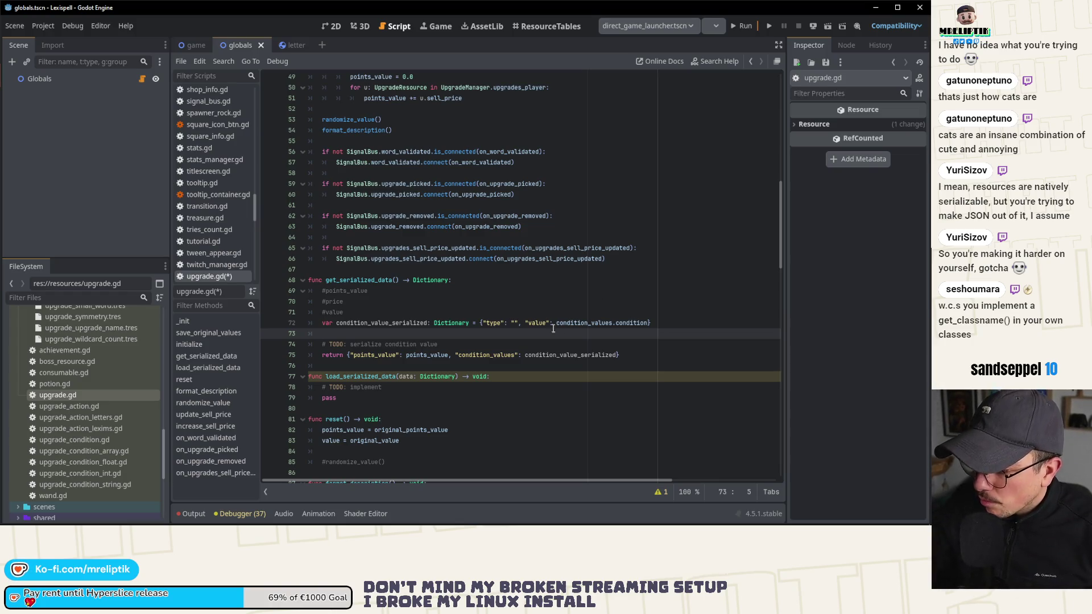
{"action": "left_click", "coordinate": [514, 322]}
Set the "type" entry to condition_values.get_class() and open the get_class documentation
{"action": "key", "text": "BackSpace"}
{"action": "type", "text": "condition"}
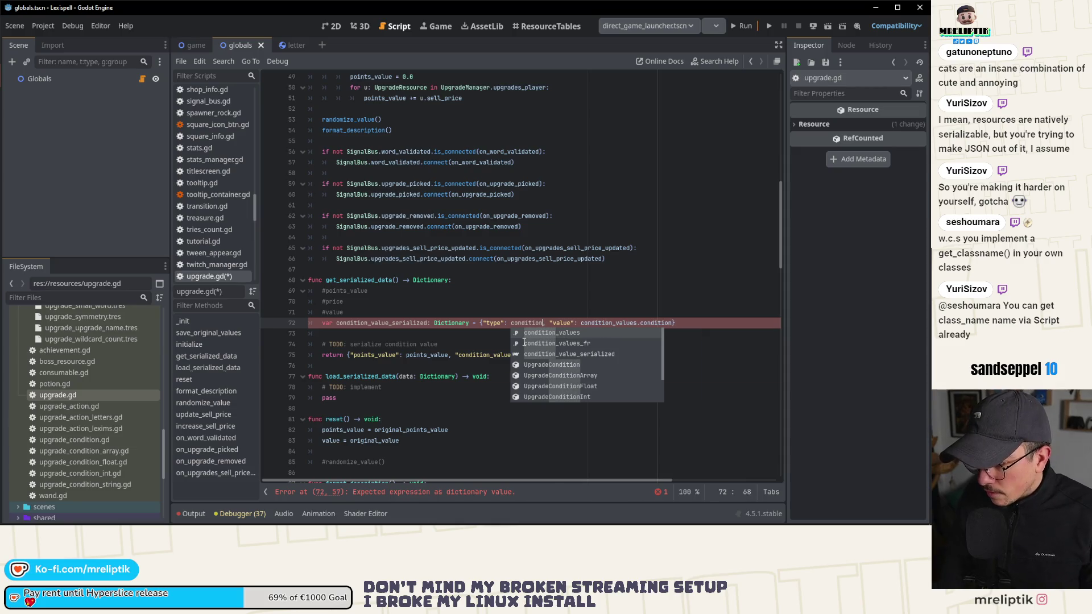
{"action": "key", "text": "Return"}
{"action": "type", "text": ".get_"}
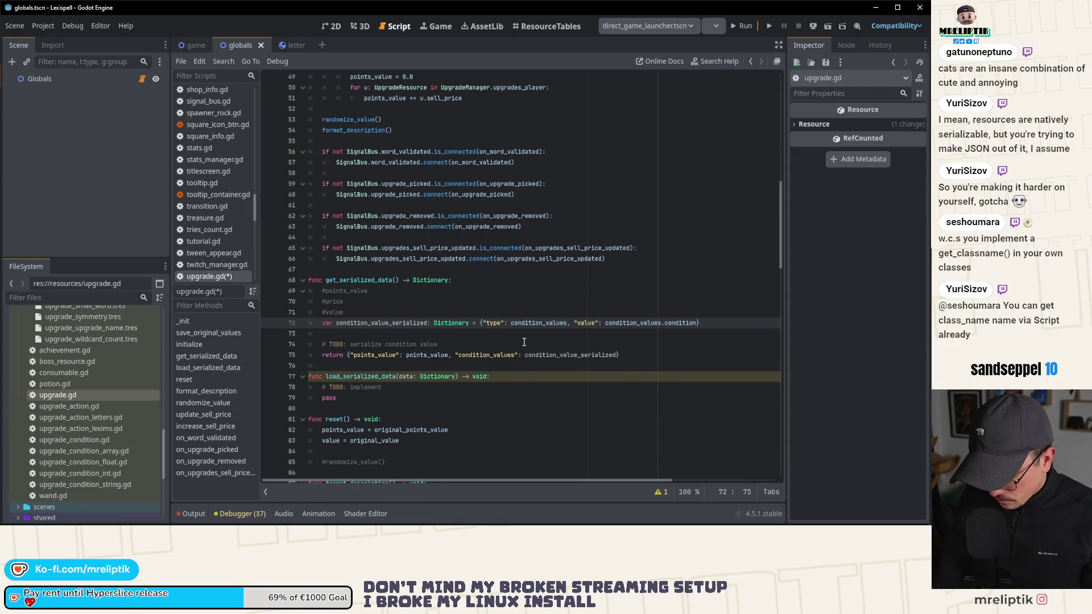
{"action": "type", "text": "c"}
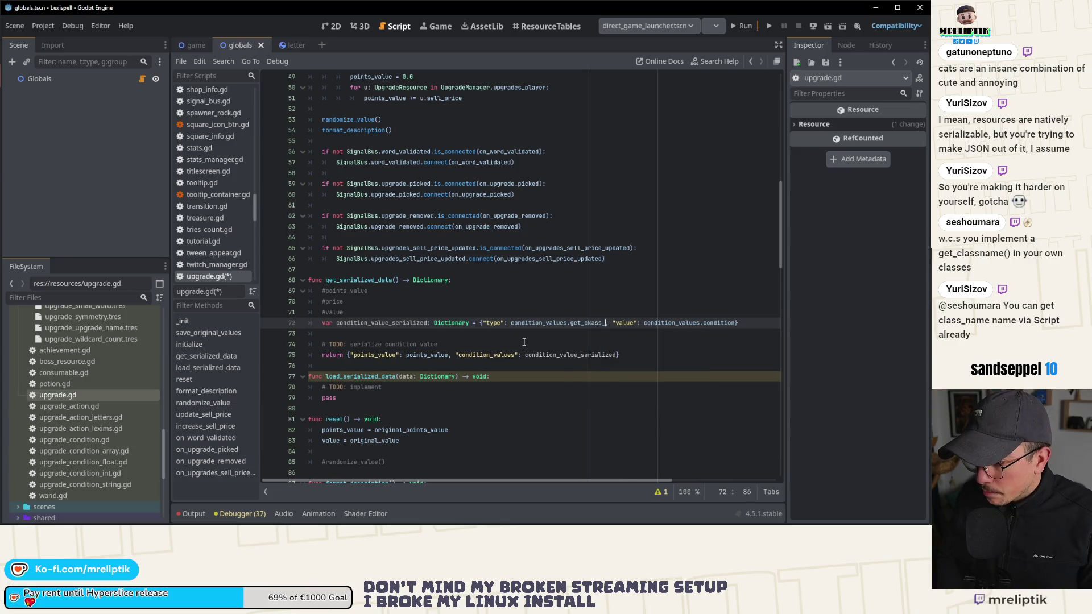
{"action": "key", "text": "BackSpace"}
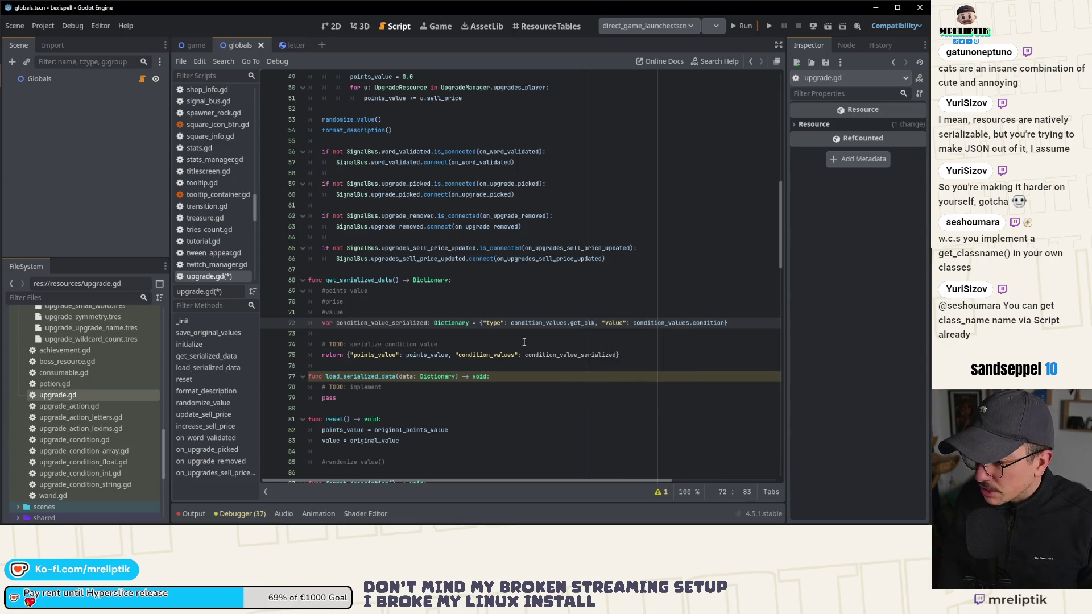
{"action": "type", "text": "class()"}
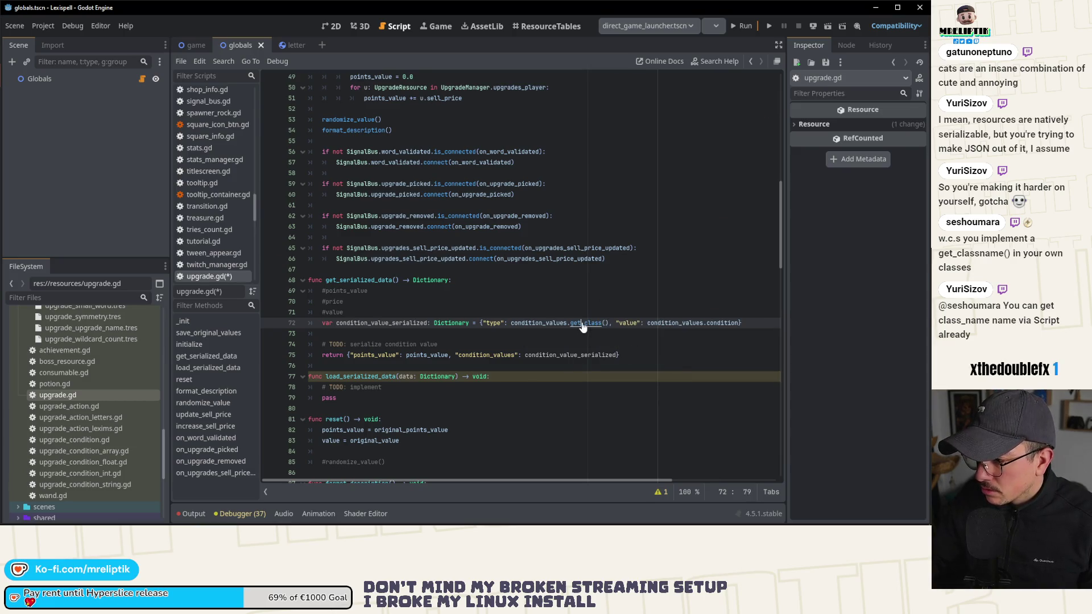
{"action": "left_click", "coordinate": [585, 323], "text": "ctrl"}
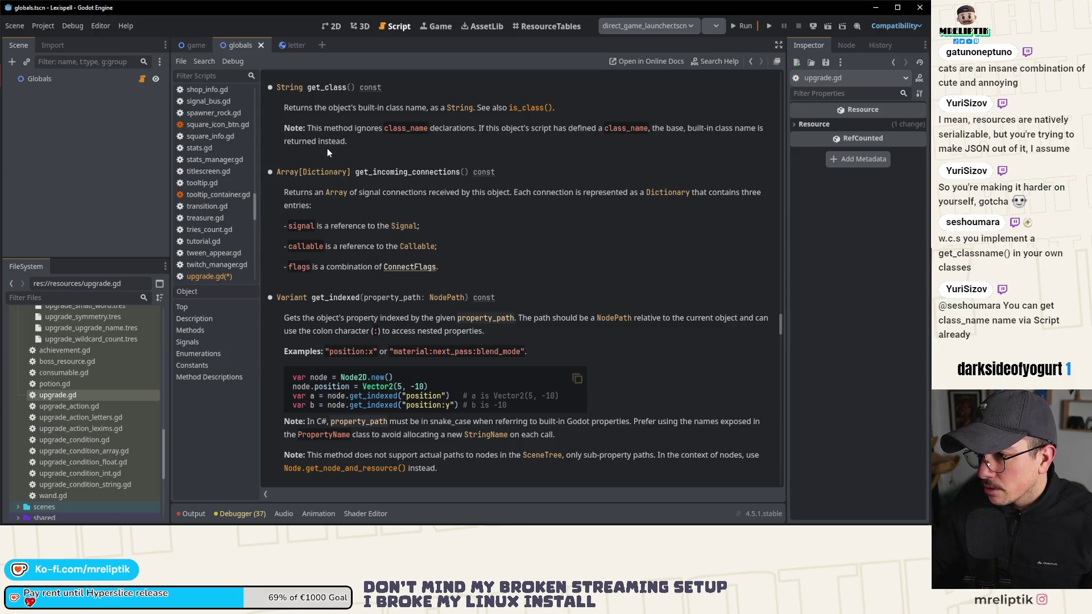
Go from the Object docs back to upgrade.gd with the caret inside get_class() on line 72
{"action": "double_click", "coordinate": [406, 128]}
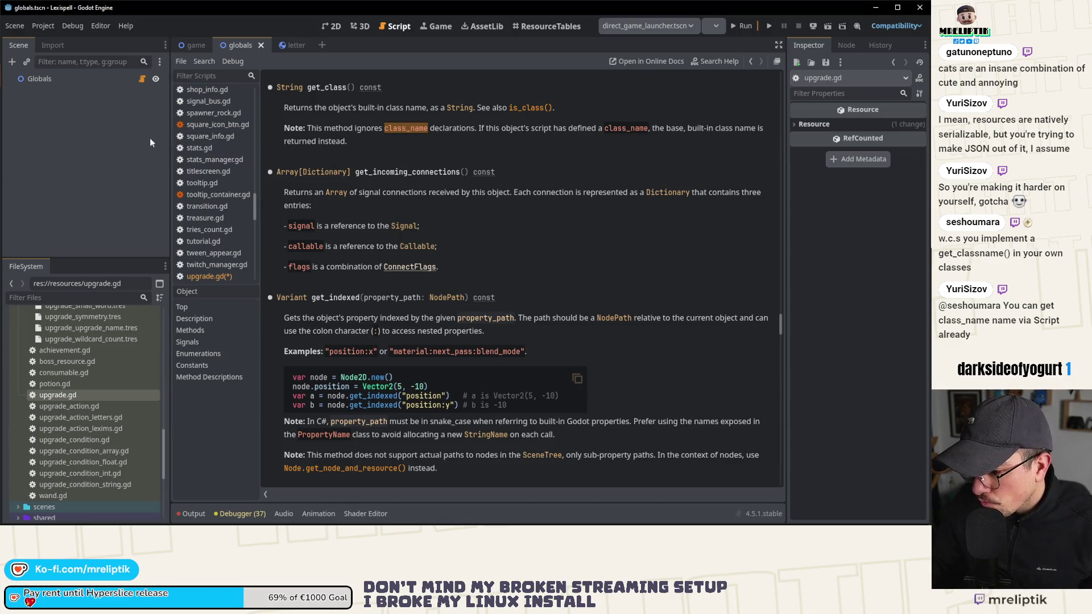
{"action": "left_click", "coordinate": [203, 276]}
{"action": "left_click", "coordinate": [603, 322]}
Rename line 72's call to get_class_name() and save upgrade.gd
{"action": "type", "text": "_name"}
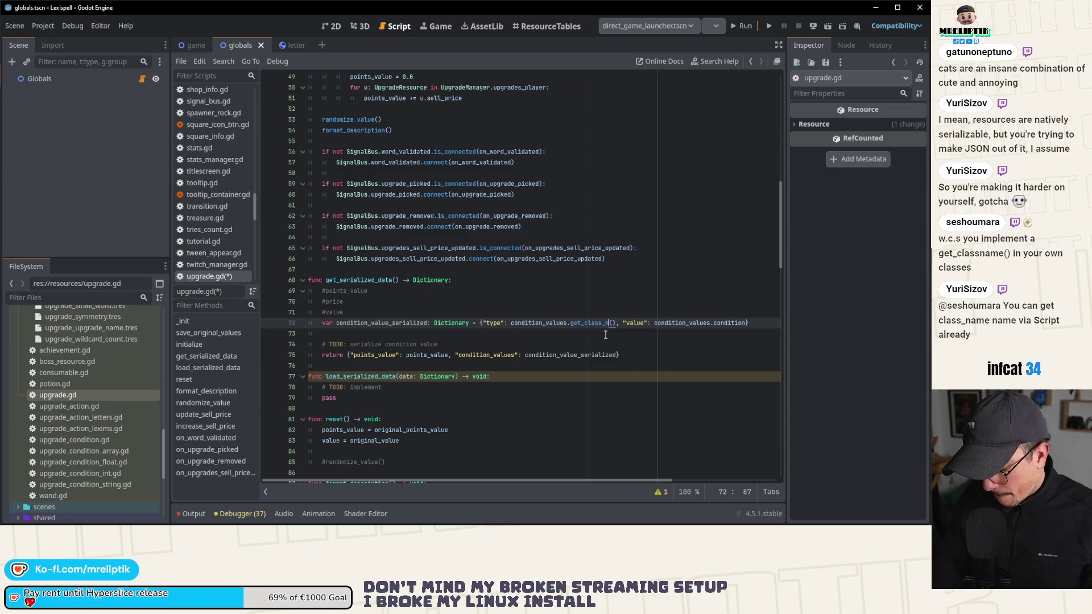
{"action": "key", "text": "ctrl+s"}
{"action": "double_click", "coordinate": [595, 323]}
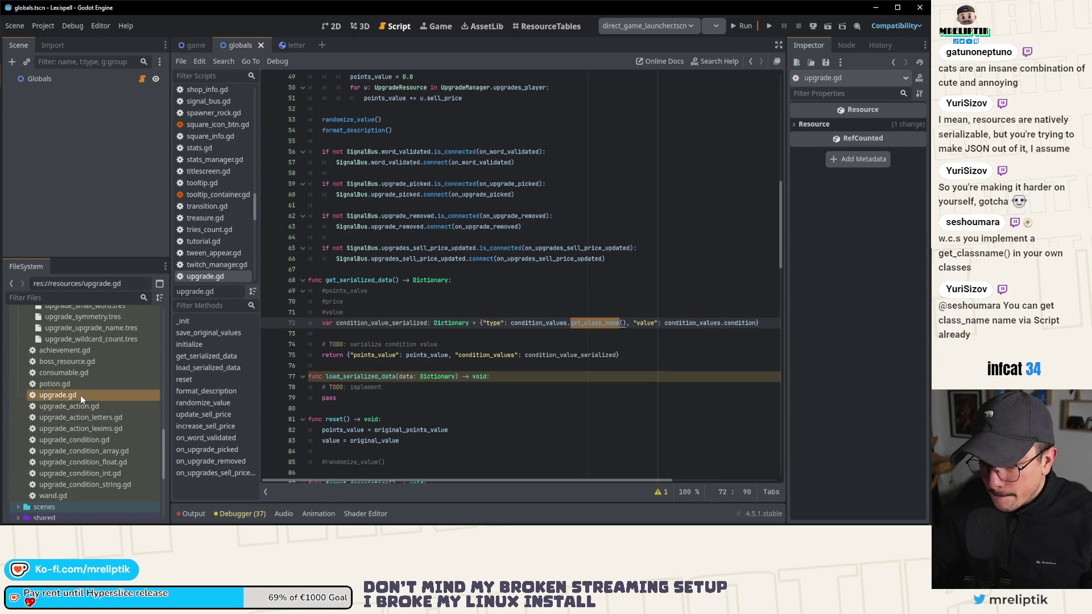
{"action": "double_click", "coordinate": [69, 407]}
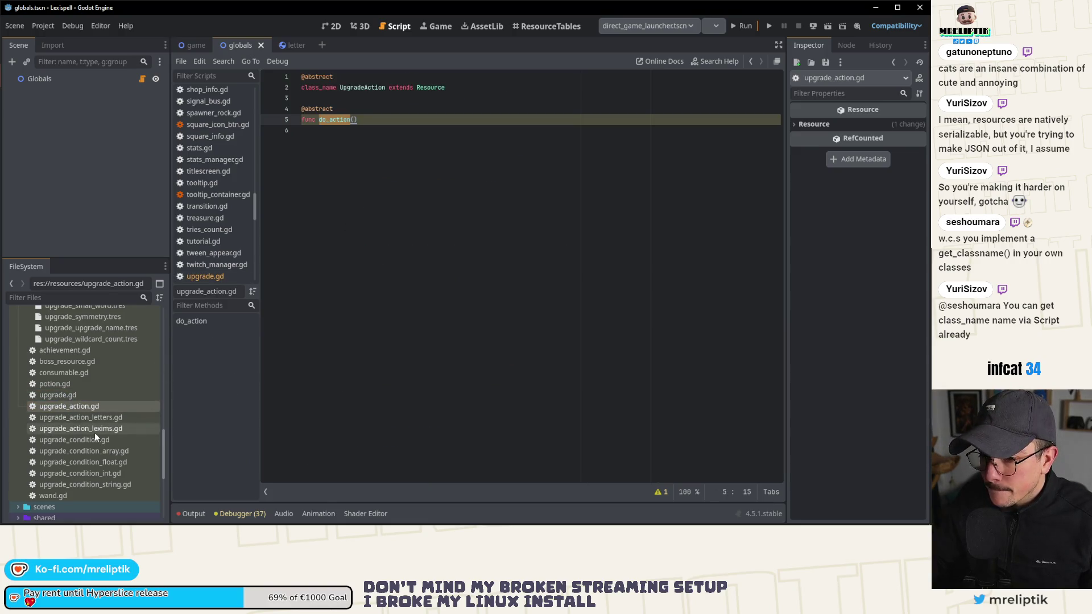
{"action": "double_click", "coordinate": [72, 440]}
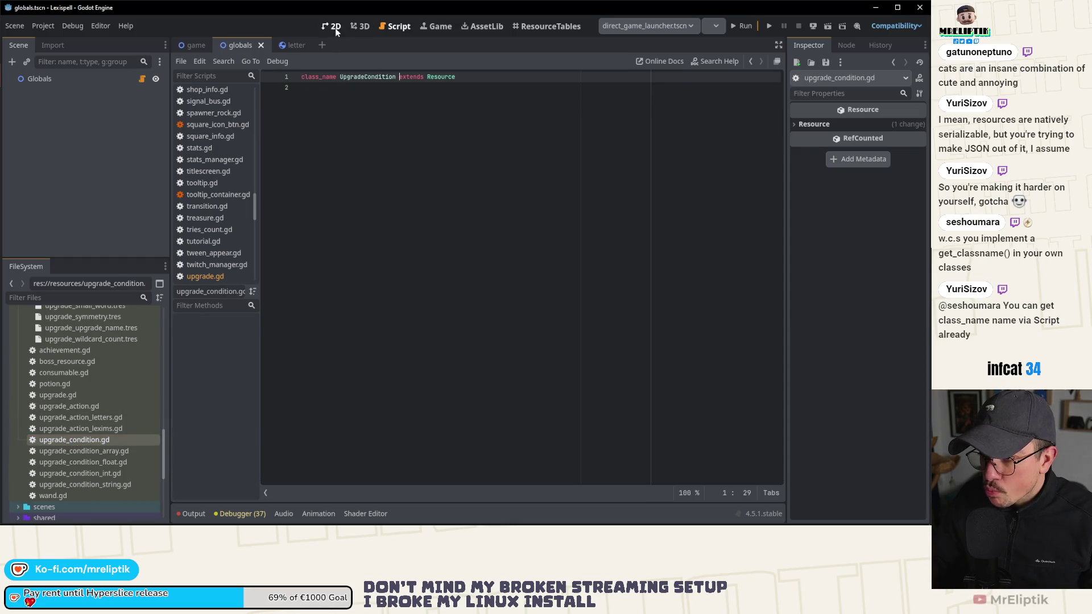
{"action": "key", "text": "Return"}
{"action": "key", "text": "Up"}
{"action": "type", "text": "@abstract"}
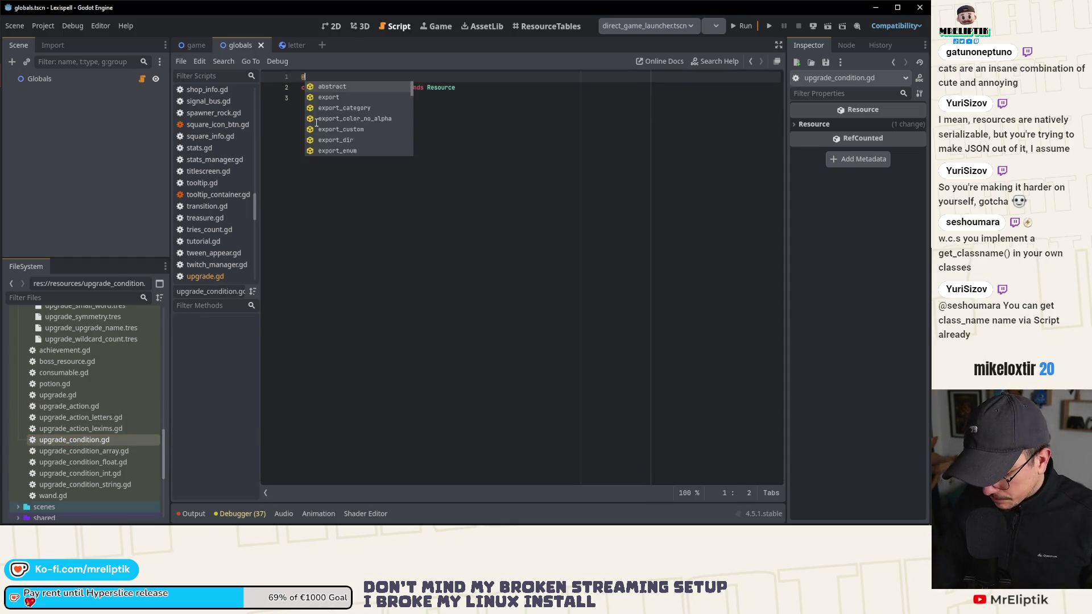
{"action": "key", "text": "Down"}
{"action": "key", "text": "Down"}
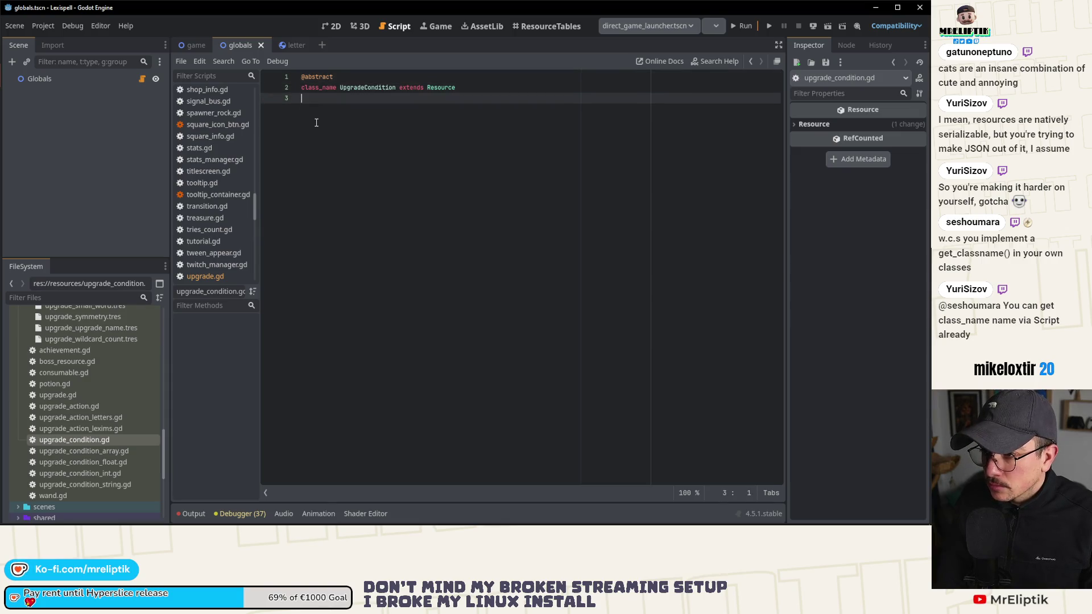
{"action": "key", "text": "Return"}
{"action": "type", "text": "@"}
{"action": "key", "text": "Return"}
{"action": "key", "text": "Return"}
{"action": "type", "text": "get_class_name"}
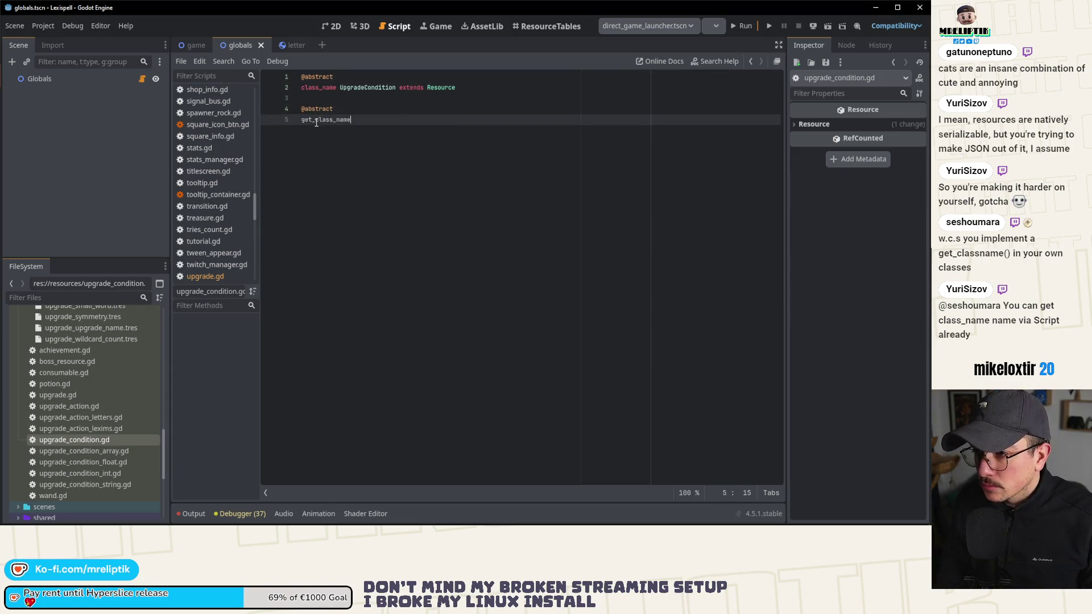
{"action": "key", "text": "Home"}
{"action": "type", "text": "func"}
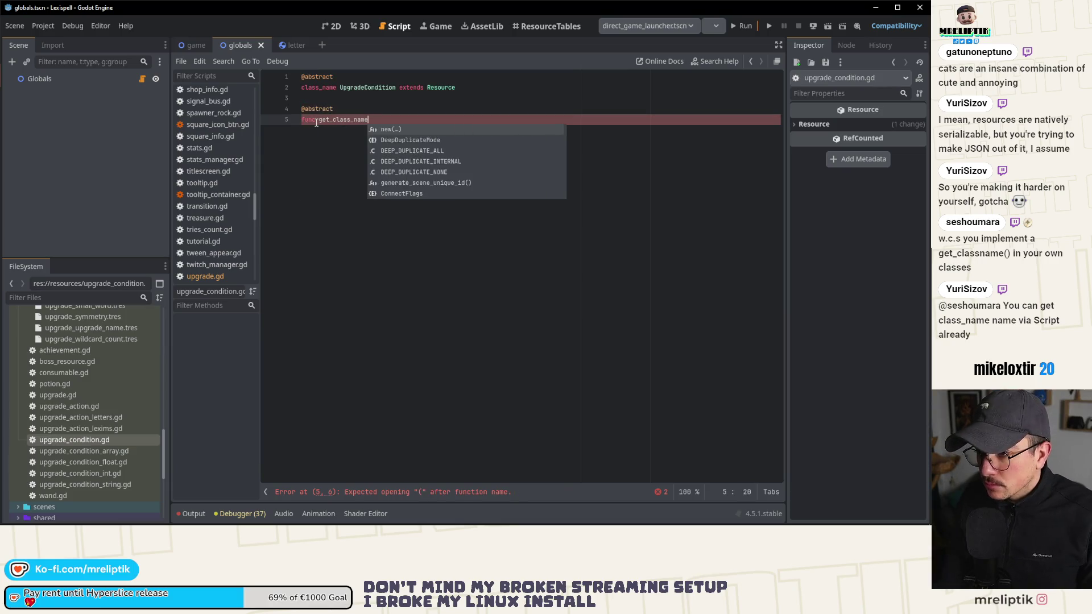
{"action": "key", "text": "End"}
{"action": "type", "text": "() -> re"}
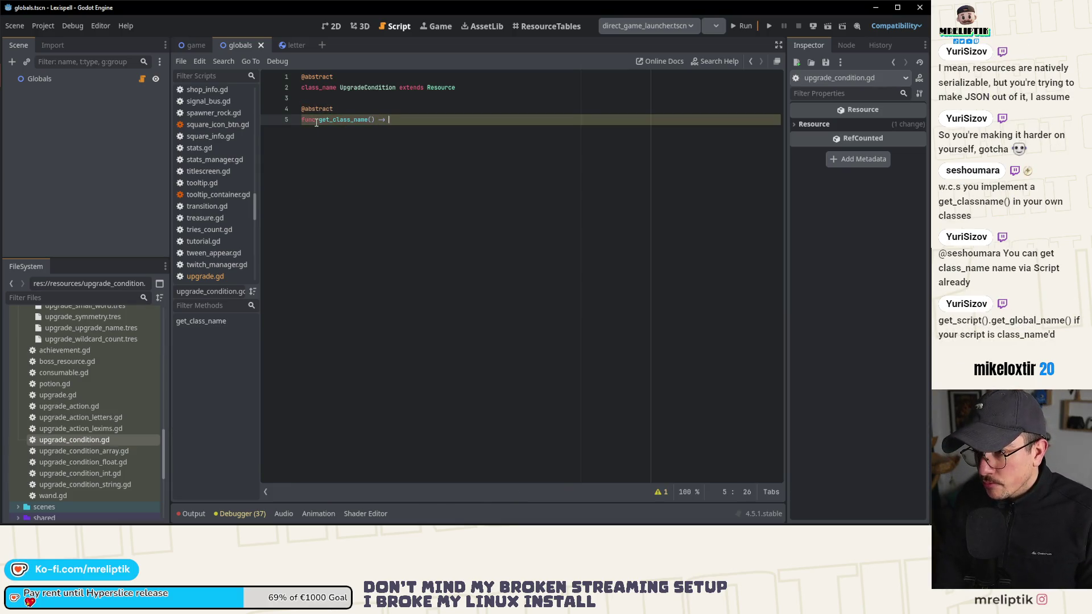
{"action": "key", "text": "BackSpace"}
{"action": "key", "text": "BackSpace"}
{"action": "type", "text": "String"}
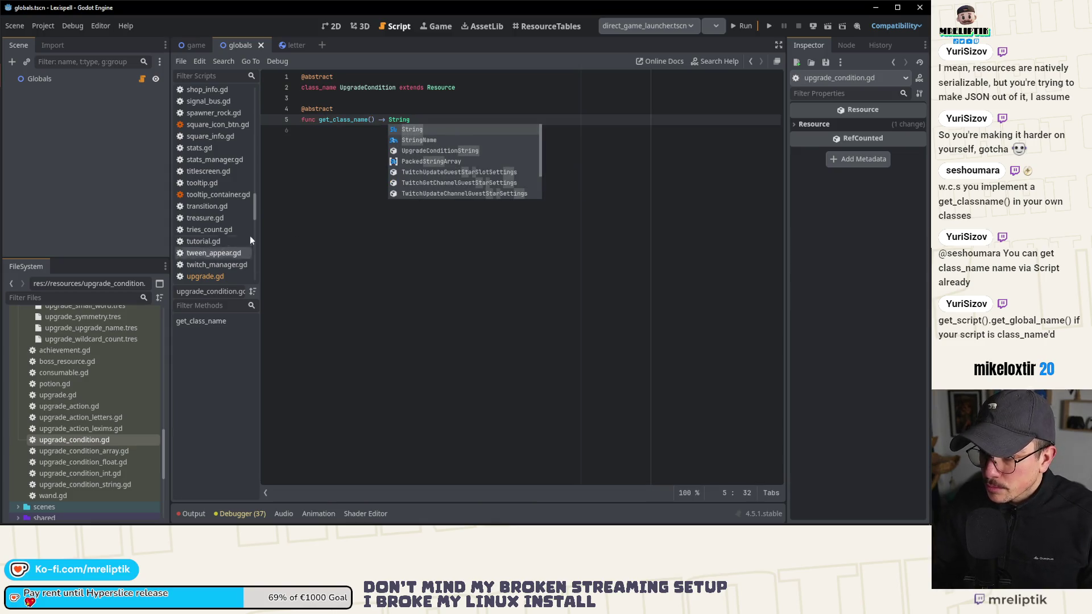
{"action": "key", "text": "Return"}
{"action": "key", "text": "Return"}
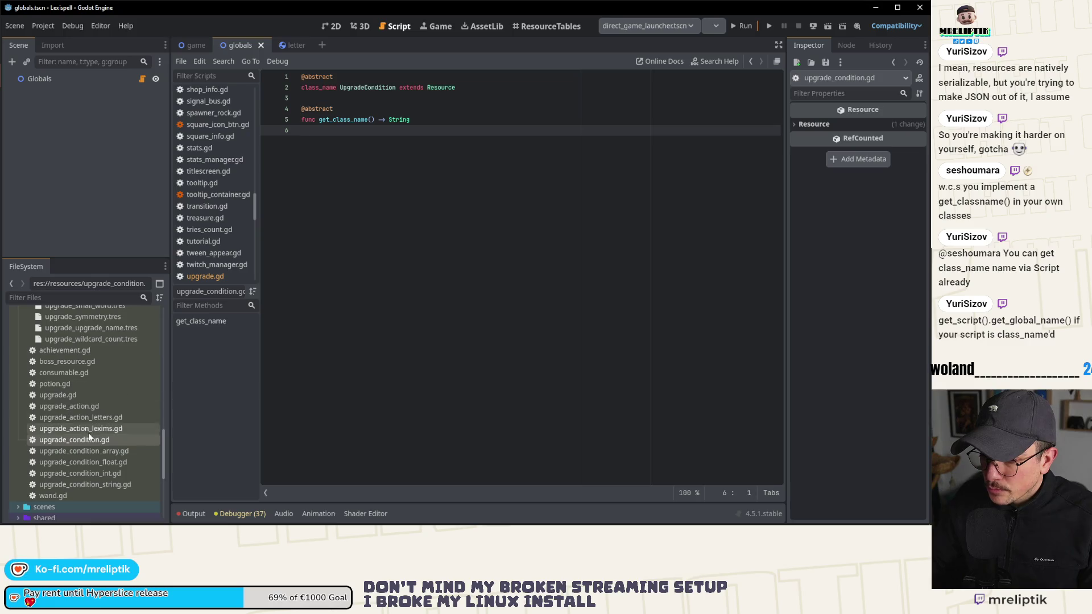
{"action": "double_click", "coordinate": [76, 451]}
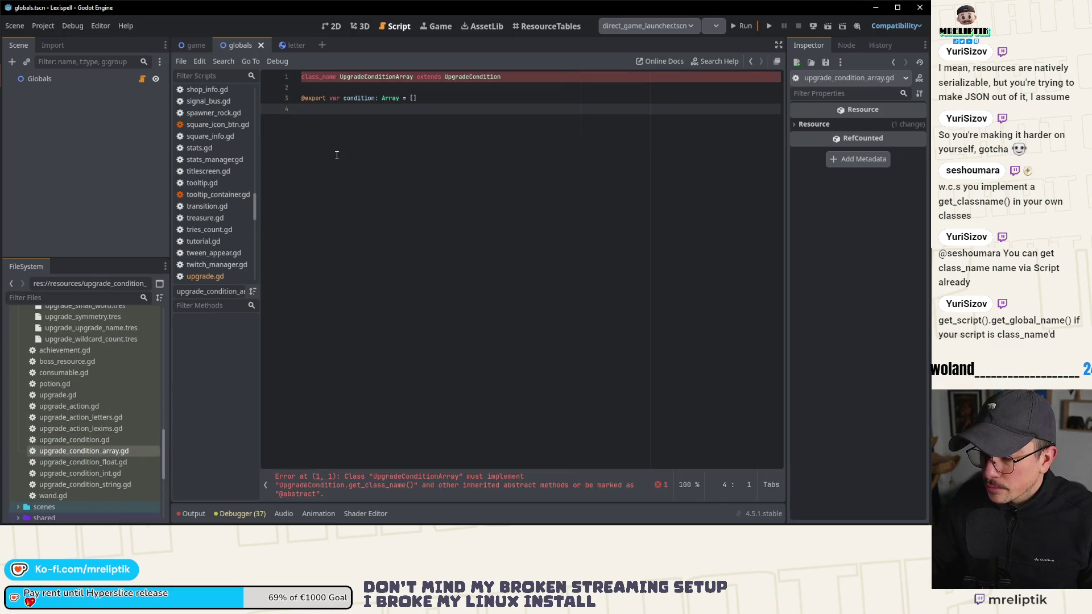
Write a get_class_name() override returning "UpgradeConditionArray", then delete it again
{"action": "type", "text": "unc get_"}
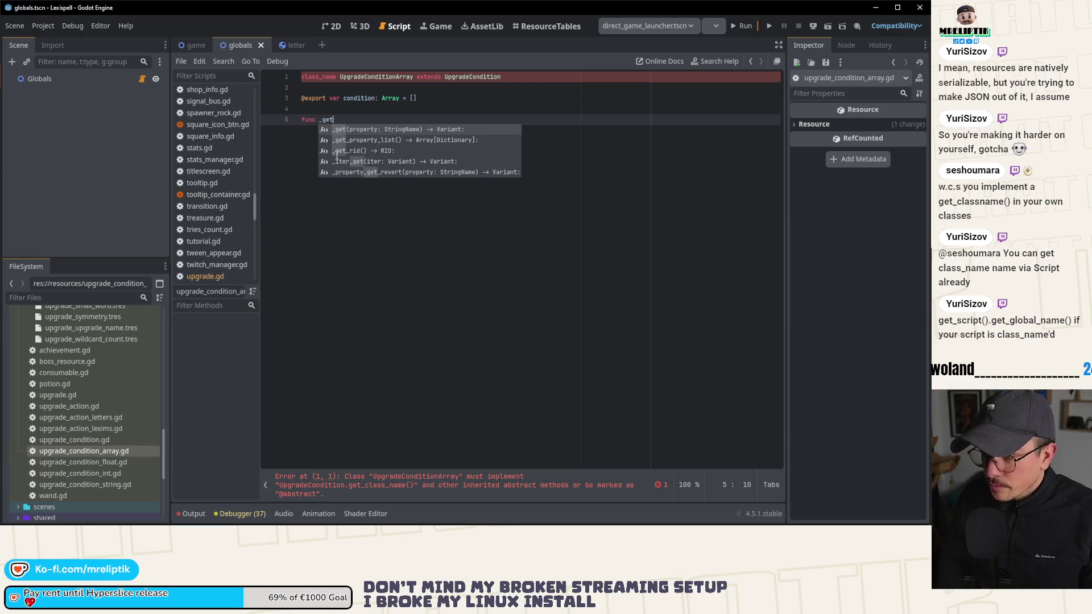
{"action": "type", "text": "c"}
{"action": "key", "text": "Return"}
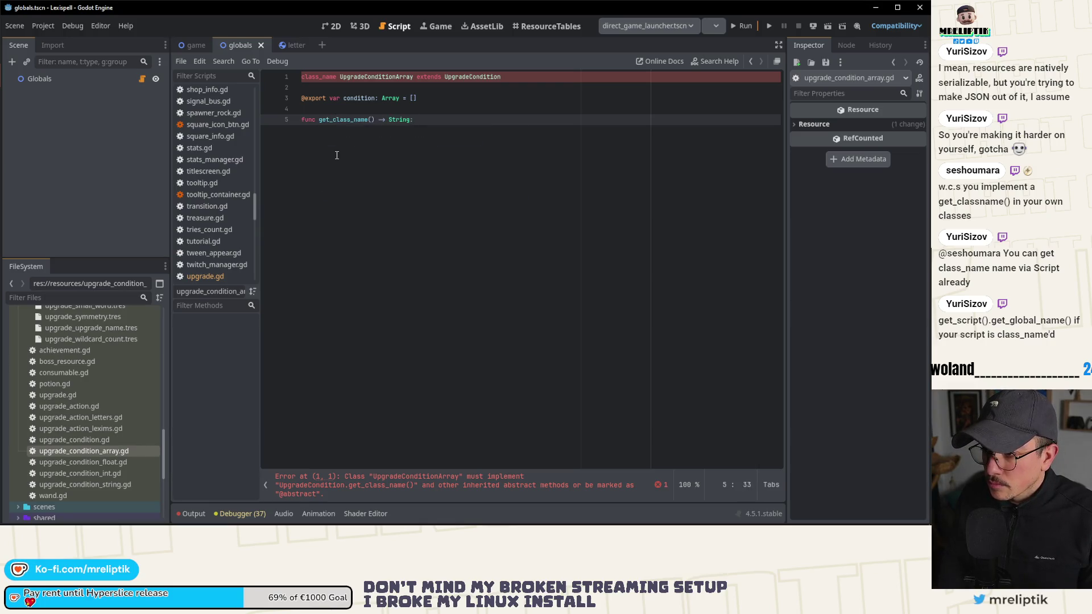
{"action": "key", "text": "Return"}
{"action": "type", "text": "pass"}
{"action": "key", "text": "ctrl+s"}
{"action": "key", "text": "BackSpace"}
{"action": "key", "text": "BackSpace"}
{"action": "key", "text": "BackSpace"}
{"action": "type", "text": "return"}
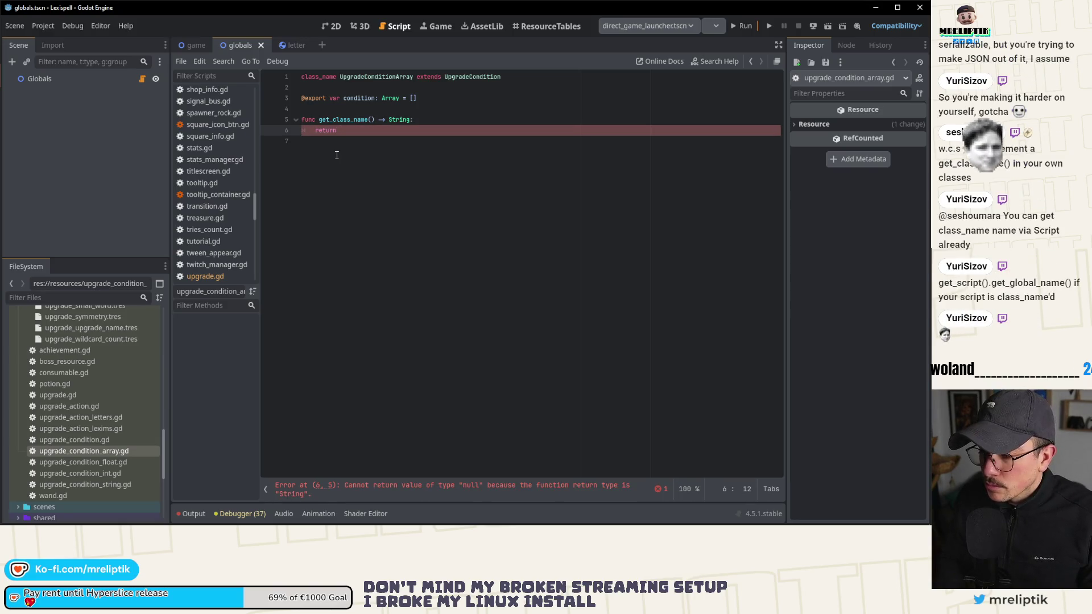
{"action": "type", "text": " \"Upgrade"}
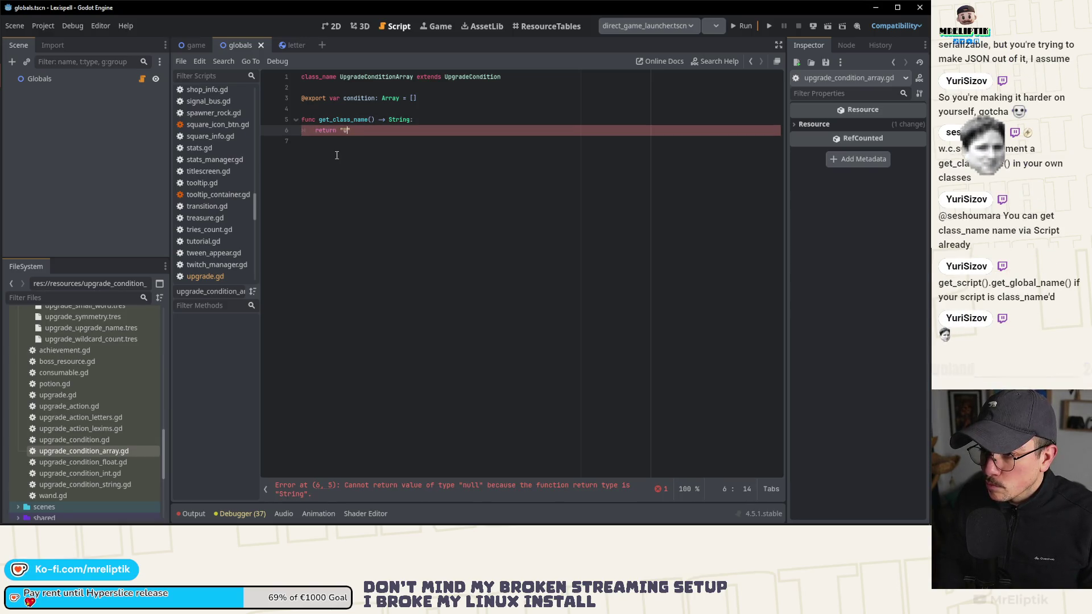
{"action": "type", "text": "ConditionArr"}
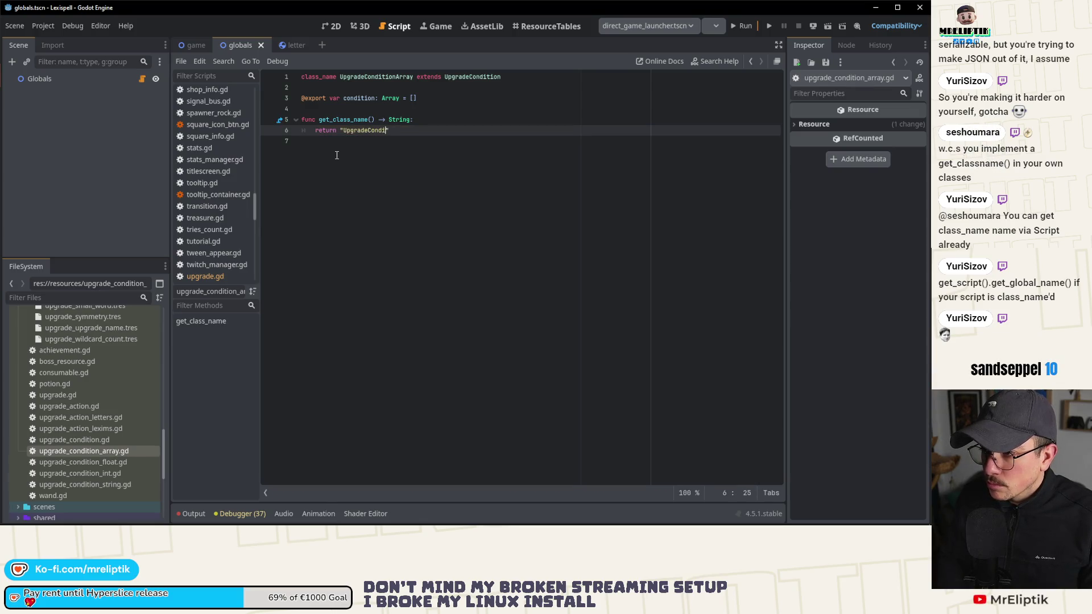
{"action": "type", "text": "ay"}
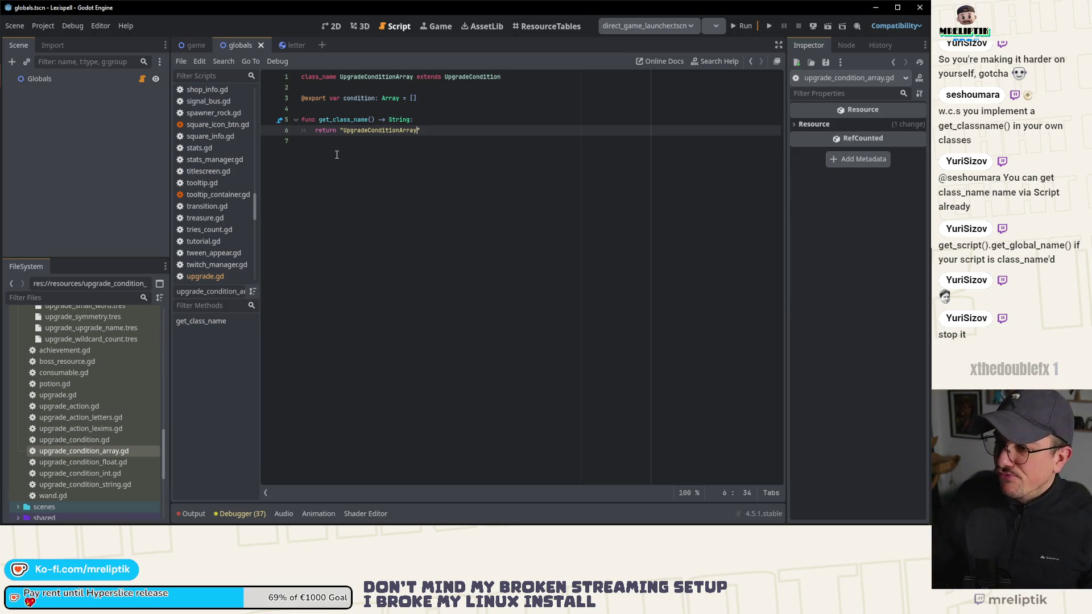
{"action": "left_click_drag", "start_coordinate": [460, 130], "coordinate": [301, 109]}
{"action": "key", "text": "BackSpace"}
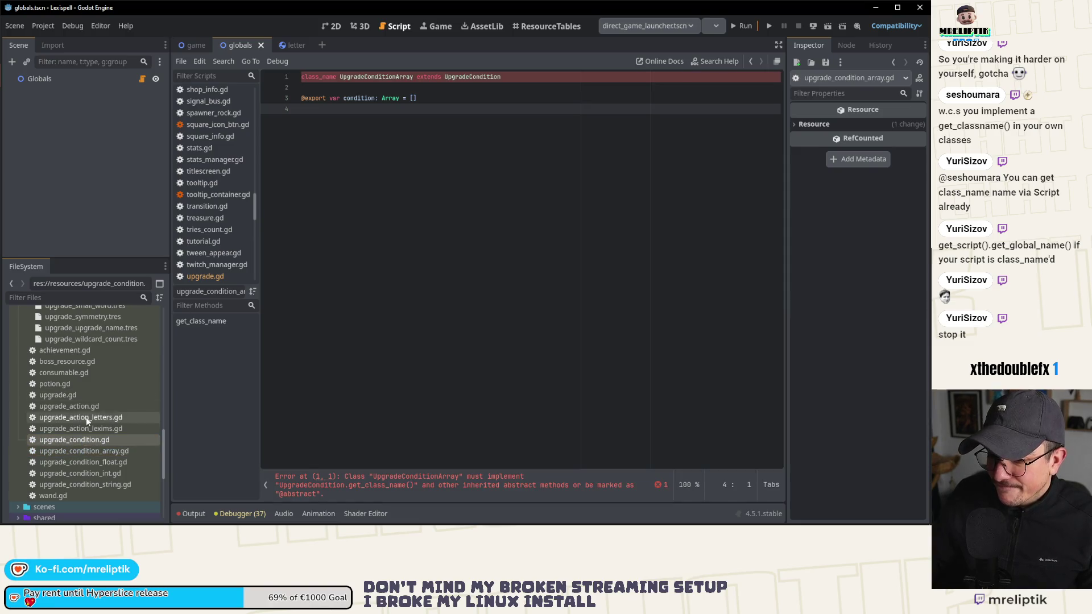
{"action": "double_click", "coordinate": [76, 404]}
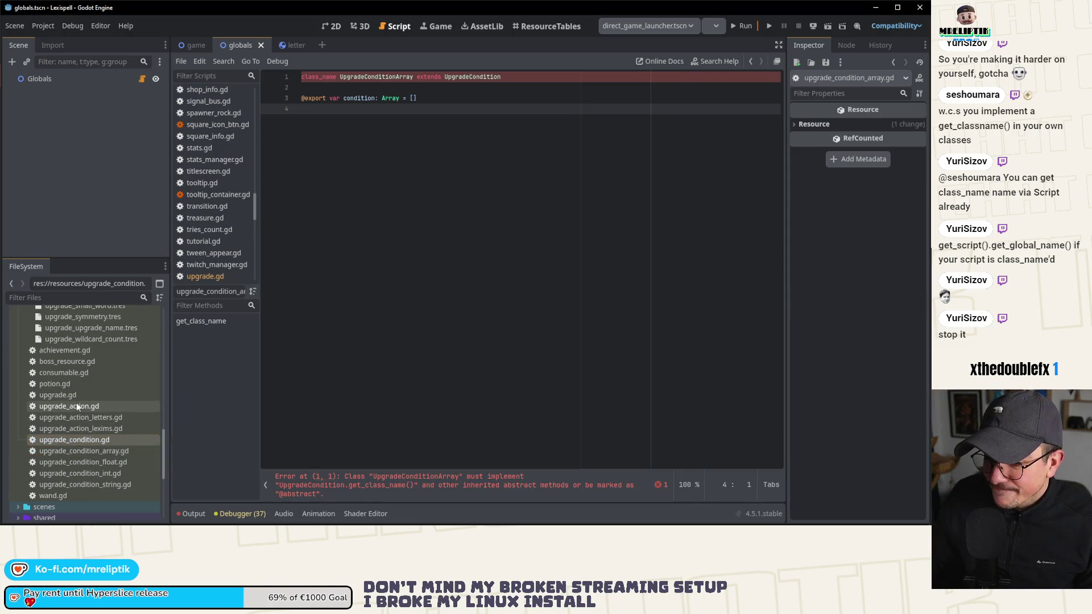
{"action": "left_click", "coordinate": [335, 77]}
{"action": "key", "text": "ctrl+x"}
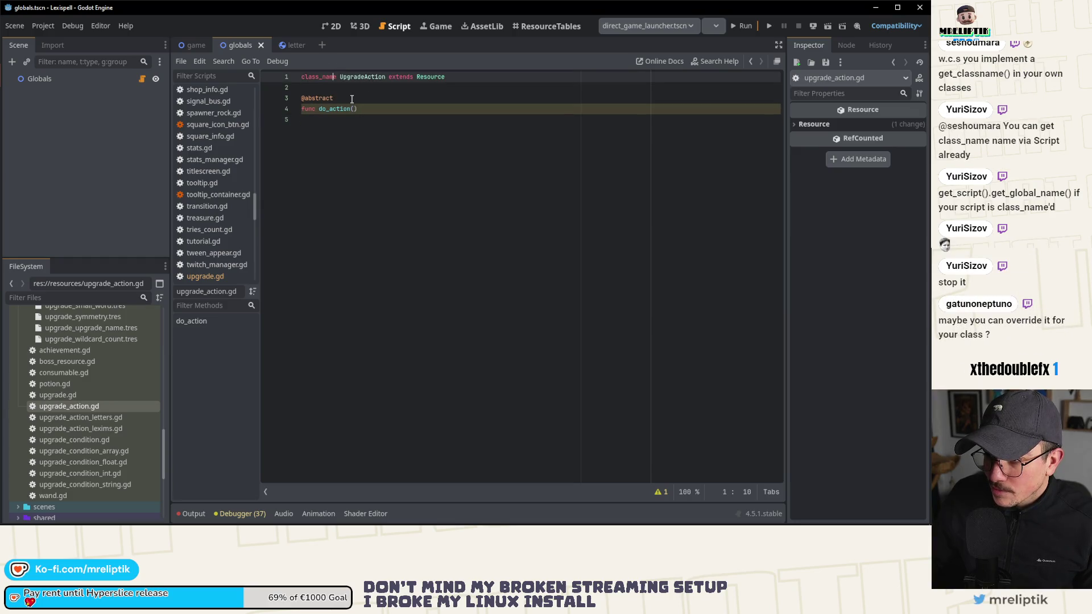
{"action": "left_click", "coordinate": [351, 99]}
{"action": "key", "text": "ctrl+z"}
{"action": "key", "text": "ctrl+s"}
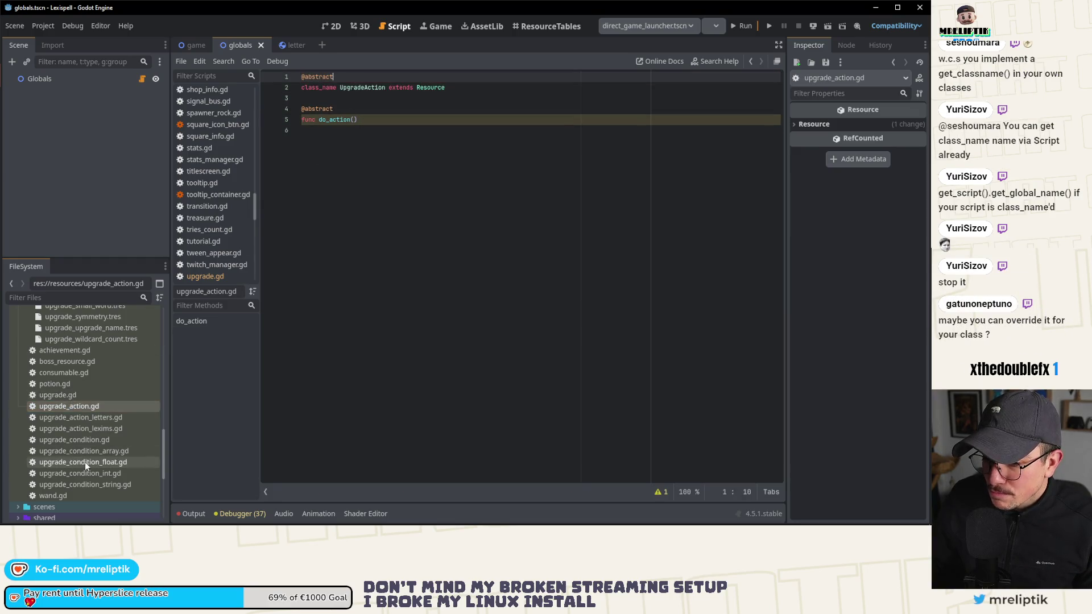
{"action": "left_click", "coordinate": [84, 439]}
{"action": "double_click", "coordinate": [84, 440]}
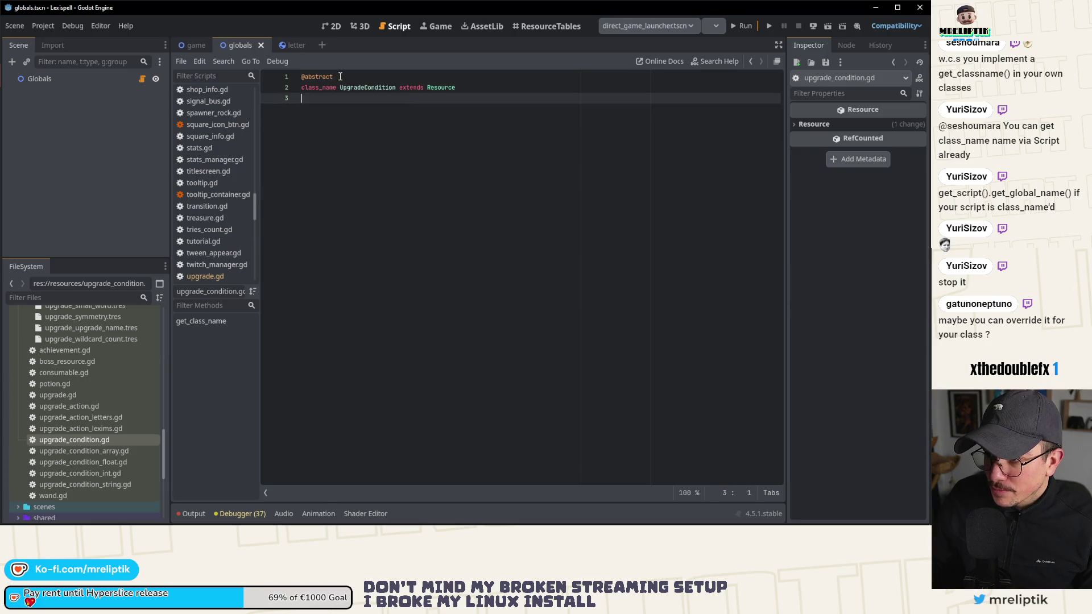
{"action": "key", "text": "ctrl+s"}
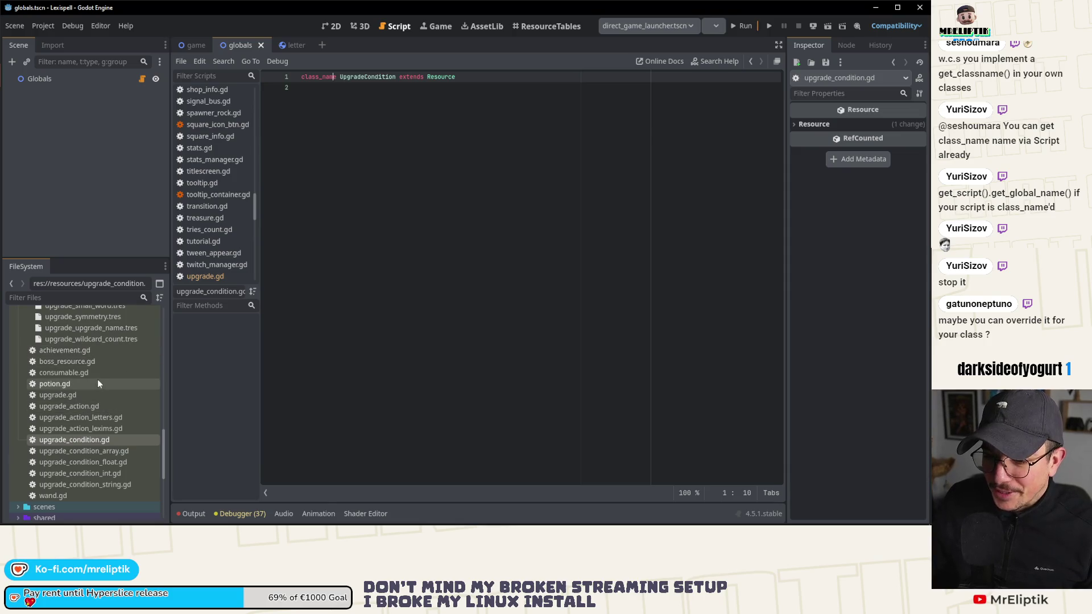
{"action": "double_click", "coordinate": [58, 395]}
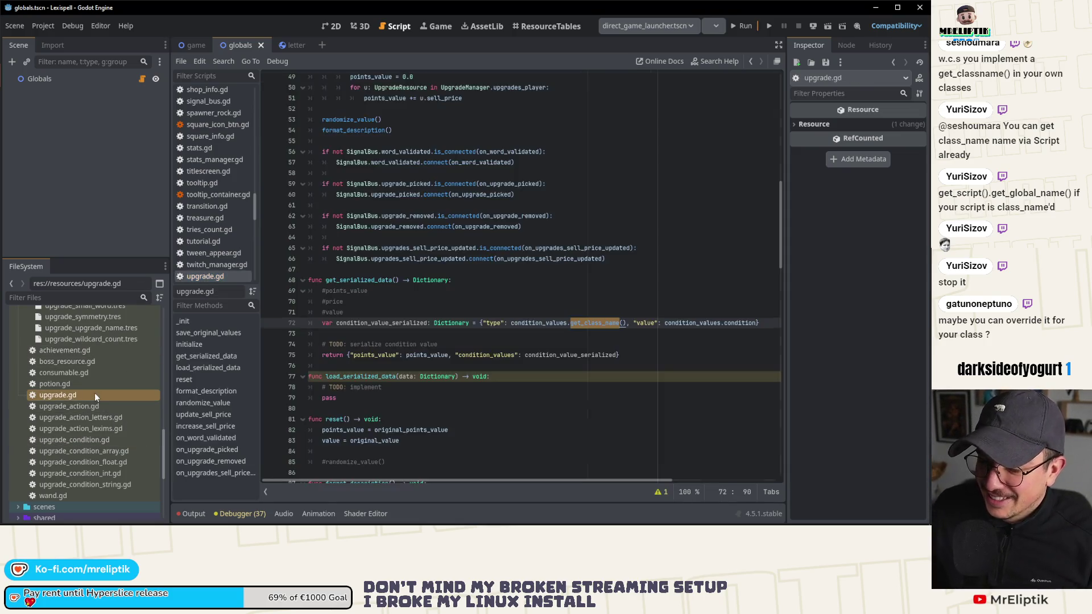
Change line 72 to call condition_values.get_script().get_global_name() and save upgrade.gd
{"action": "type", "text": "g"}
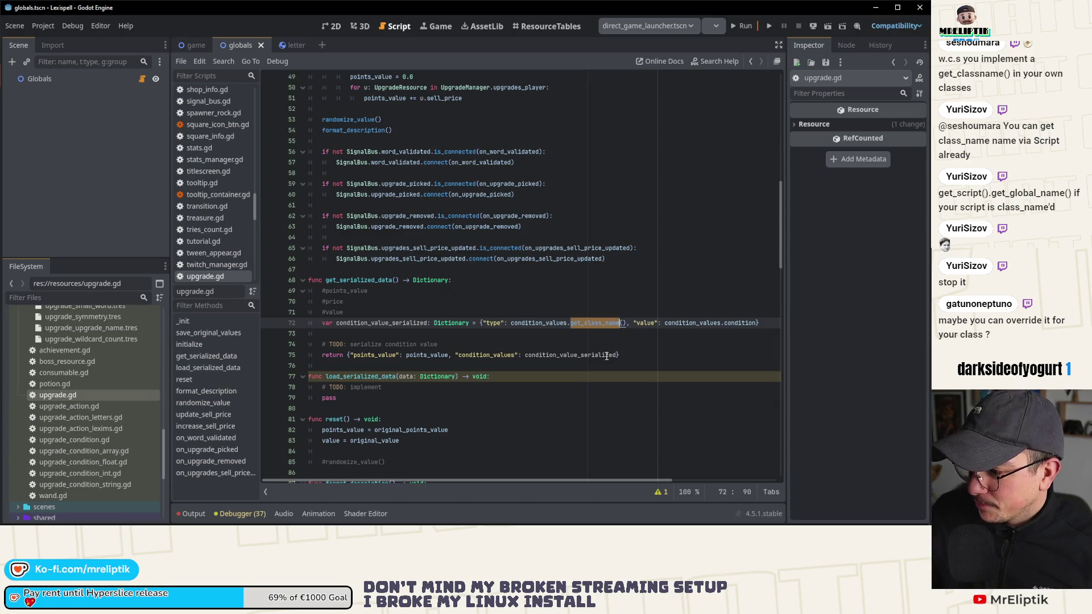
{"action": "type", "text": "et_script"}
{"action": "key", "text": "Return"}
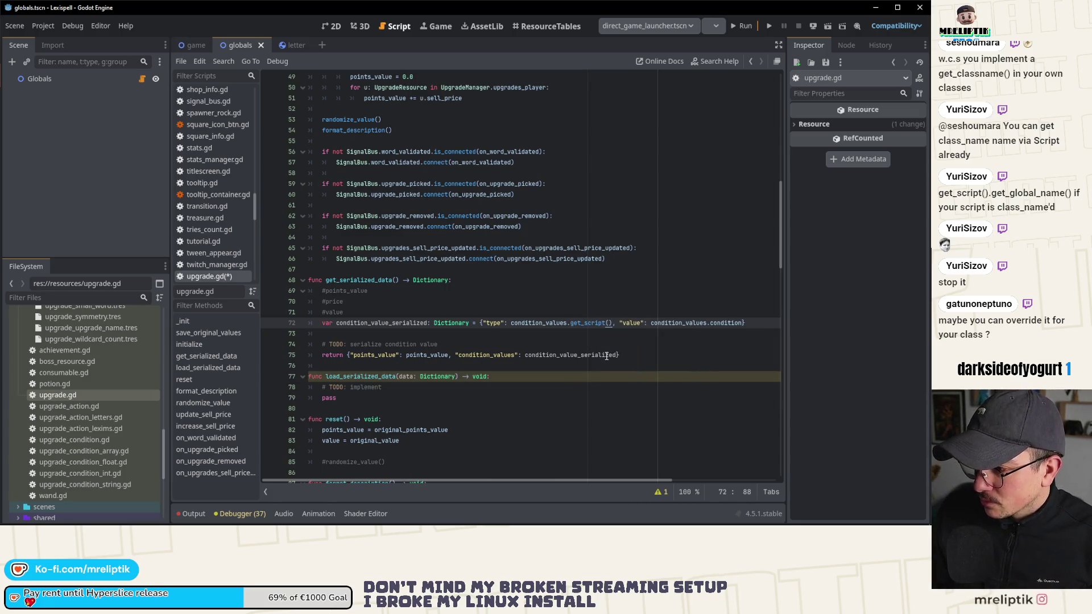
{"action": "type", "text": ".get_"}
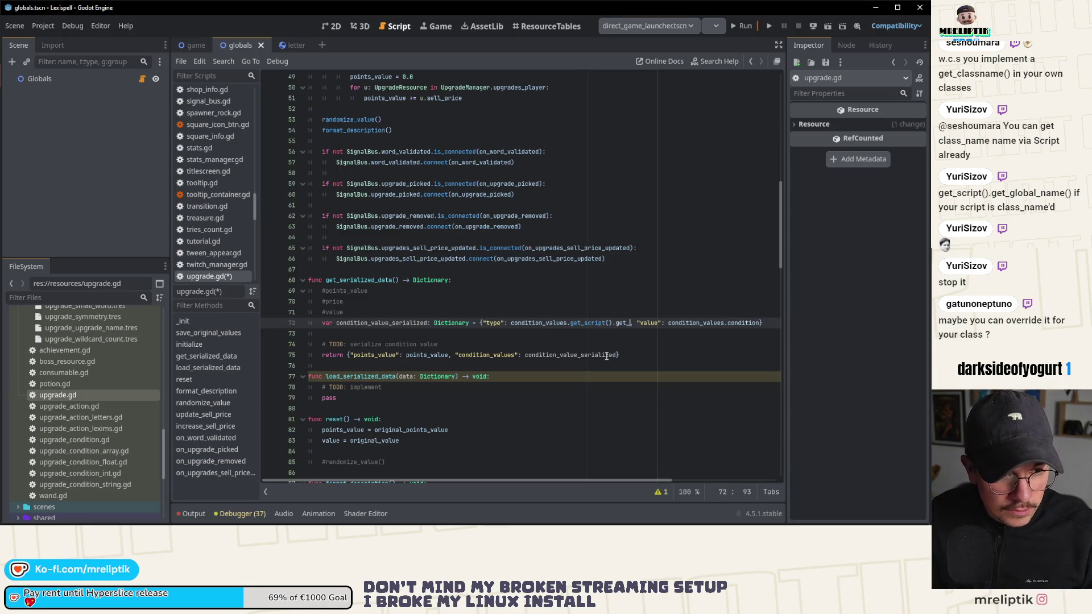
{"action": "type", "text": "global_name()"}
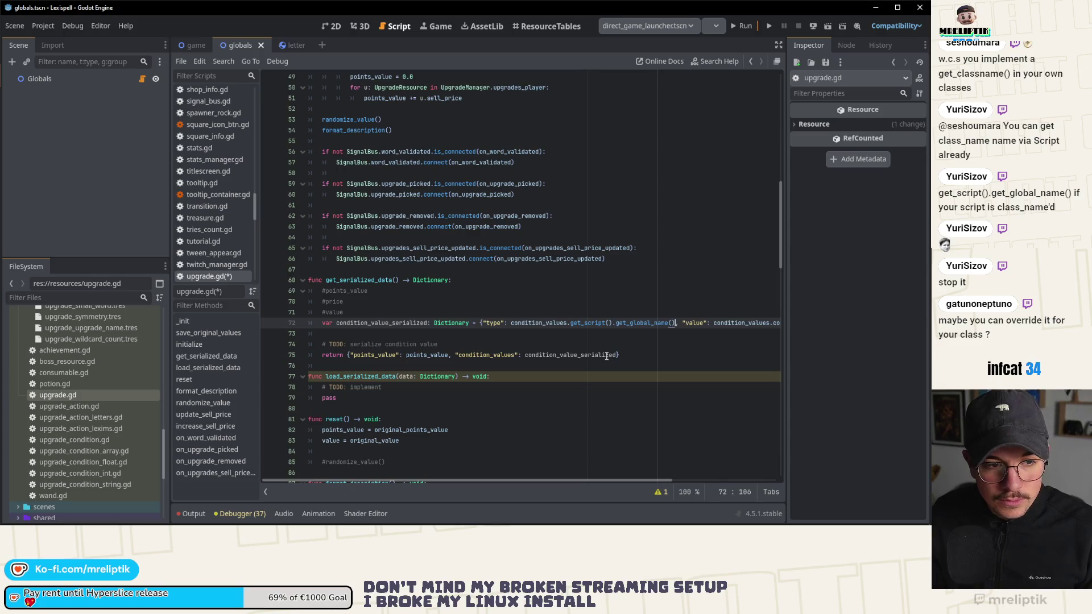
{"action": "key", "text": "ctrl+s"}
{"action": "left_click", "coordinate": [648, 322]}
{"action": "key", "text": "ctrl+d"}
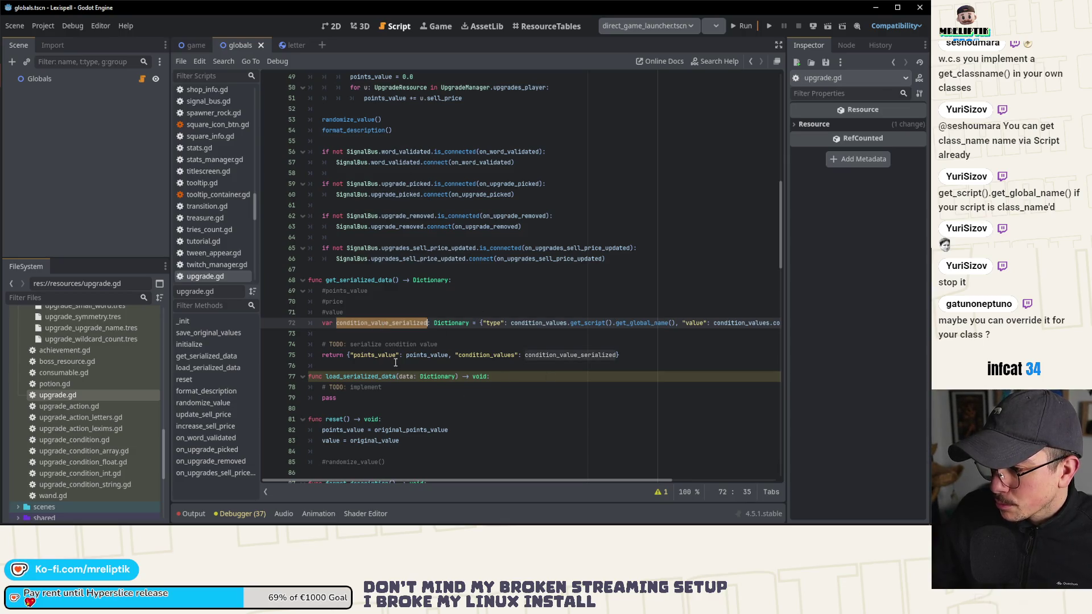
{"action": "left_click", "coordinate": [482, 377]}
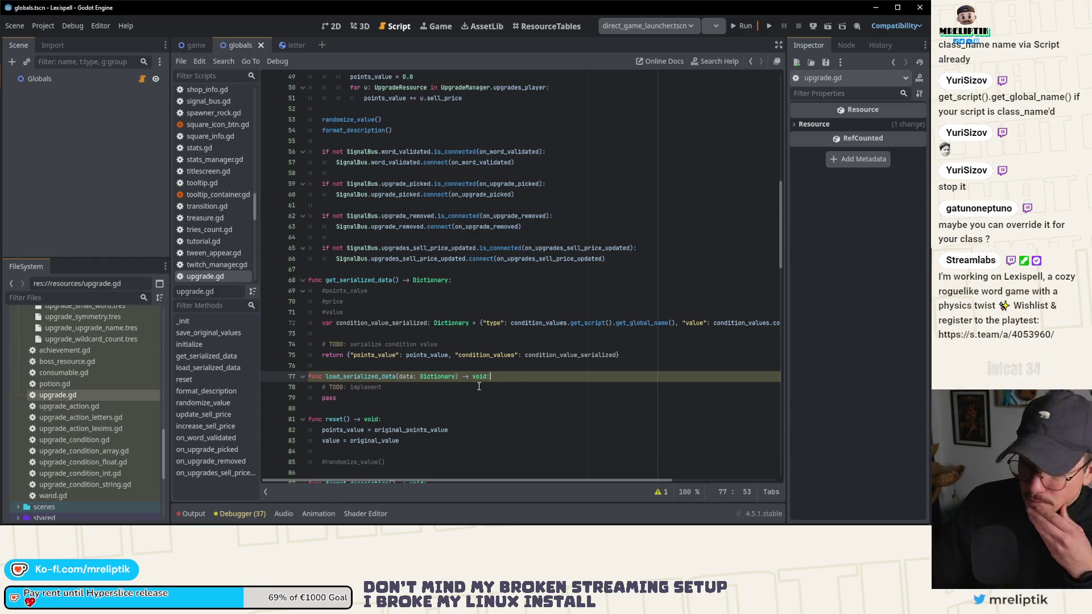
Delete the TODO serialize line and the #points_value, #price, #value comments
{"action": "left_click", "coordinate": [393, 341]}
{"action": "key", "text": "ctrl+shift+k"}
{"action": "left_click", "coordinate": [354, 308]}
{"action": "left_click", "coordinate": [385, 290]}
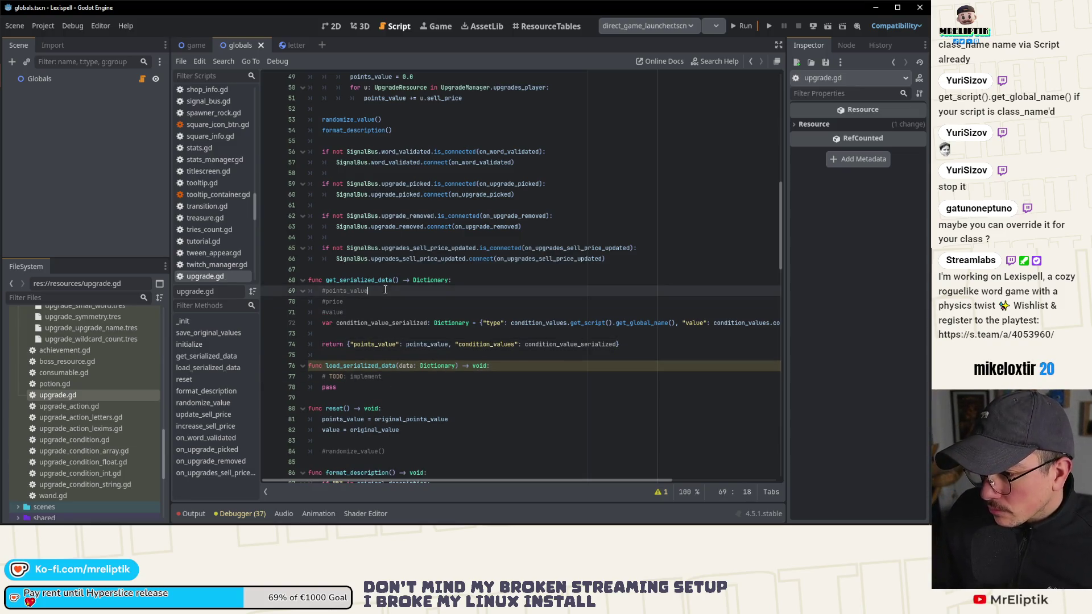
{"action": "key", "text": "ctrl+shift+k"}
{"action": "key", "text": "ctrl+shift+k"}
{"action": "key", "text": "ctrl+shift+k"}
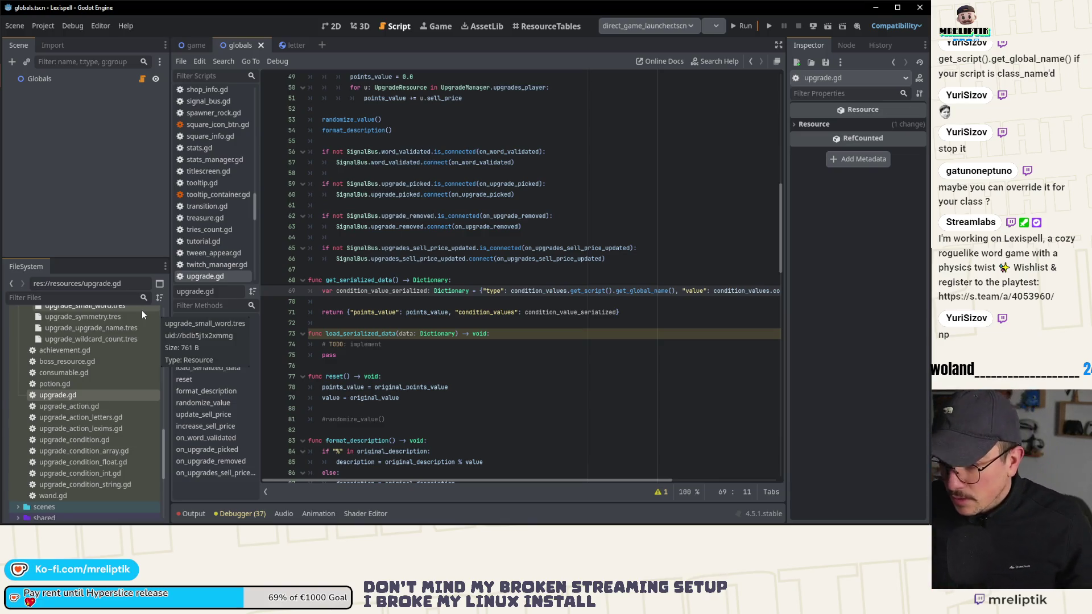
{"action": "left_click", "coordinate": [309, 313]}
{"action": "left_click", "coordinate": [438, 364]}
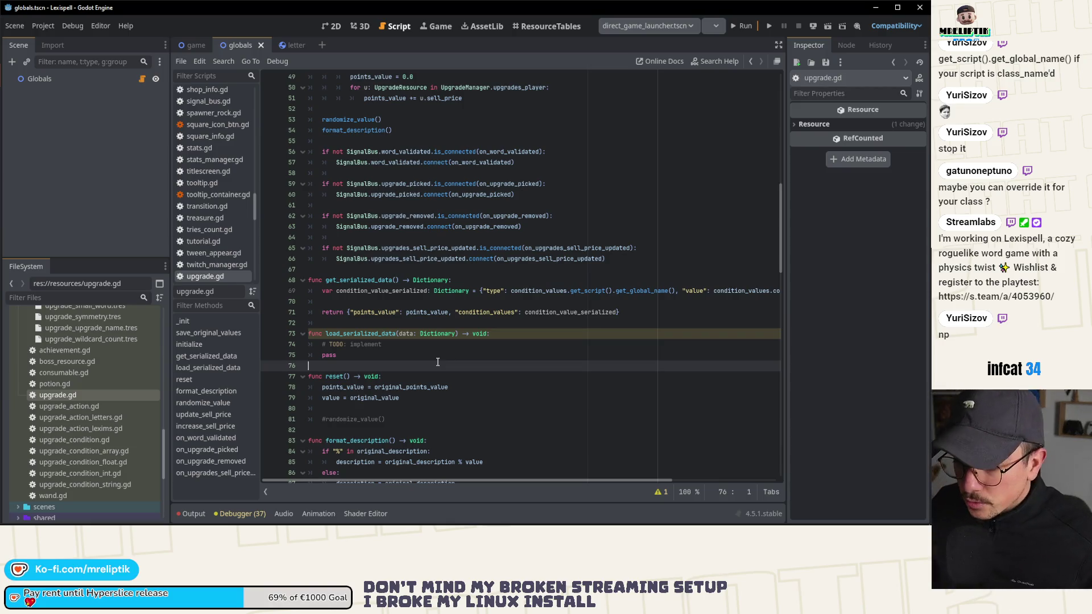
{"action": "left_click", "coordinate": [436, 348]}
Write if data.has("points_value") under the TODO in load_serialized_data
{"action": "left_click", "coordinate": [412, 355]}
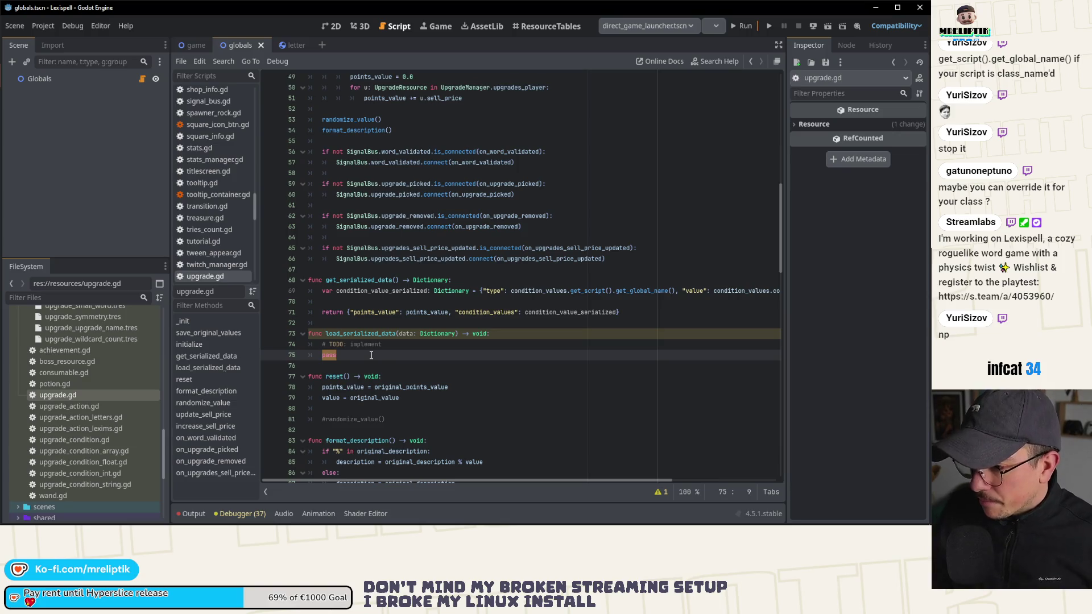
{"action": "type", "text": "if data"}
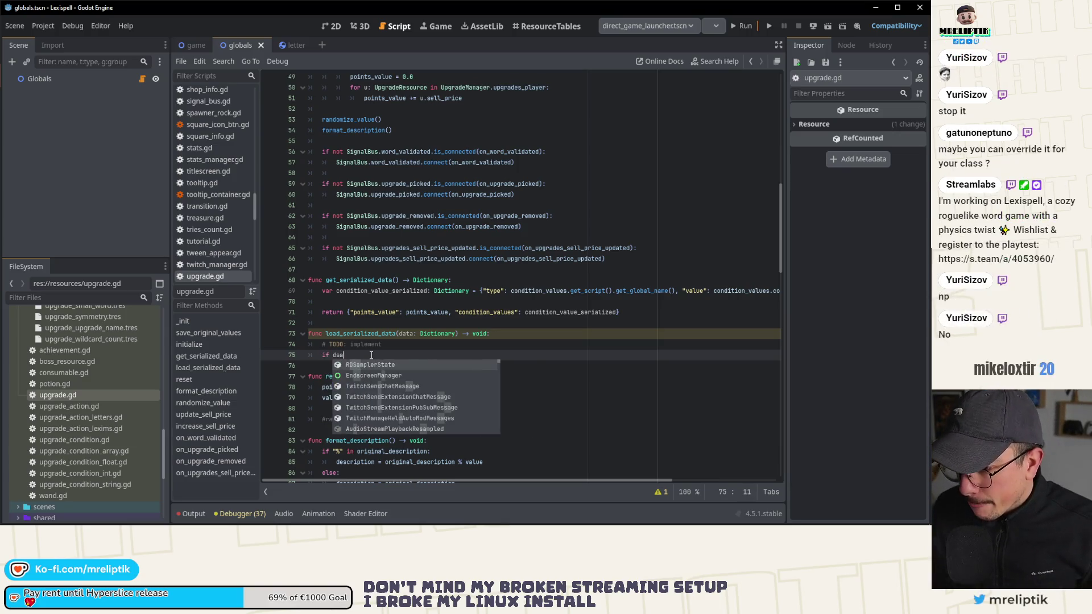
{"action": "key", "text": "Escape"}
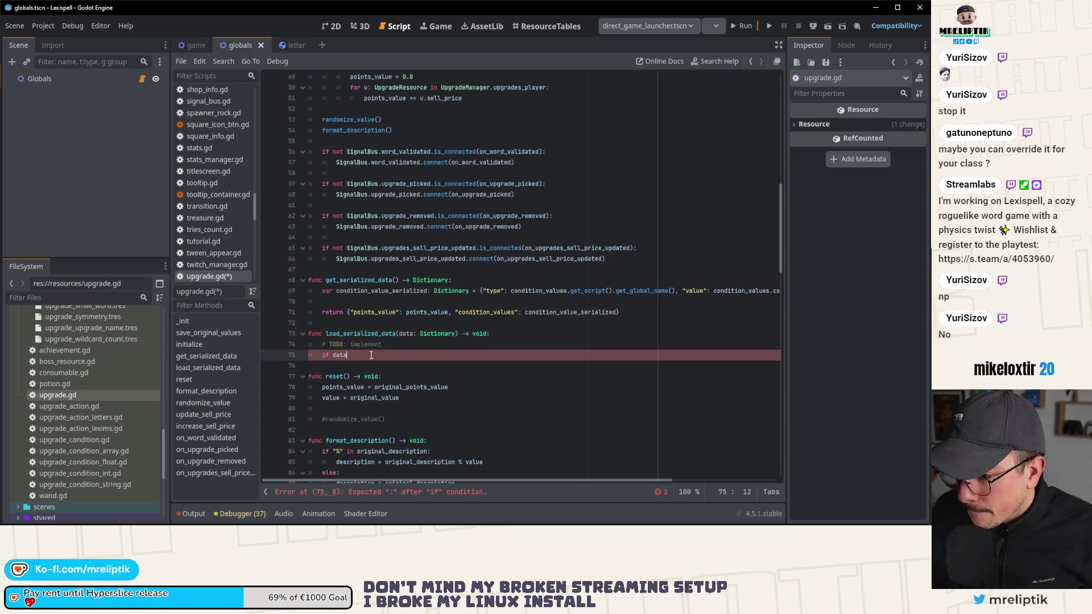
{"action": "type", "text": "has"}
{"action": "type", "text": "(\"p"}
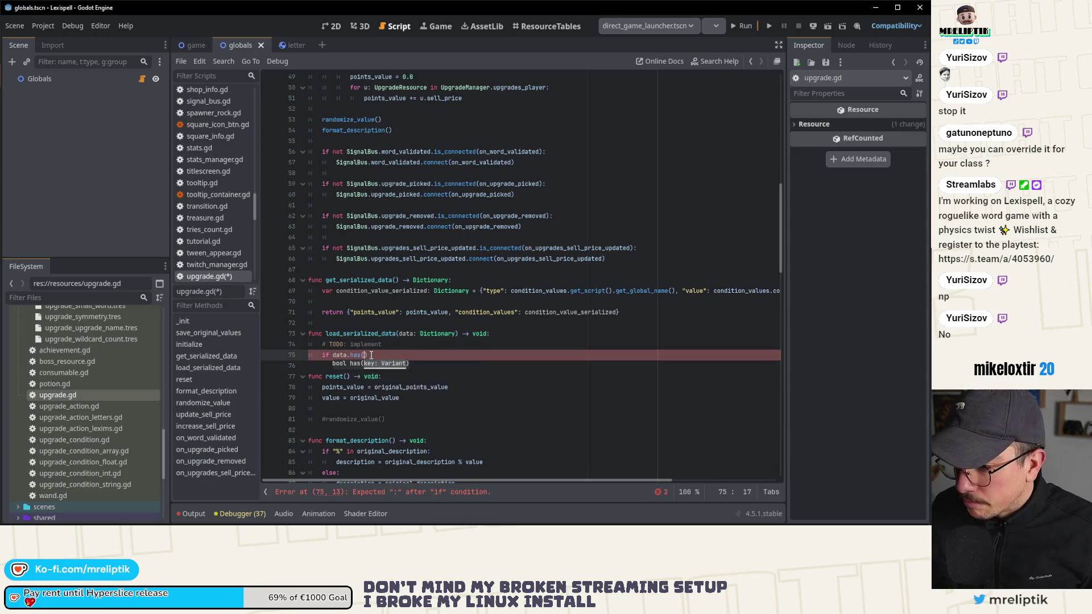
{"action": "type", "text": "oints"}
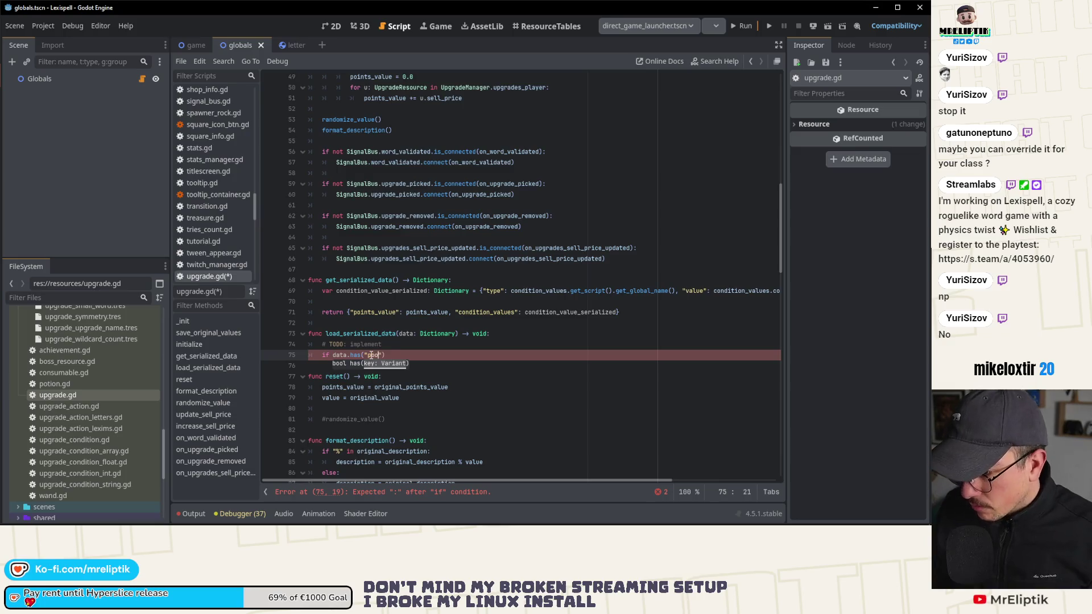
{"action": "type", "text": "_value"}
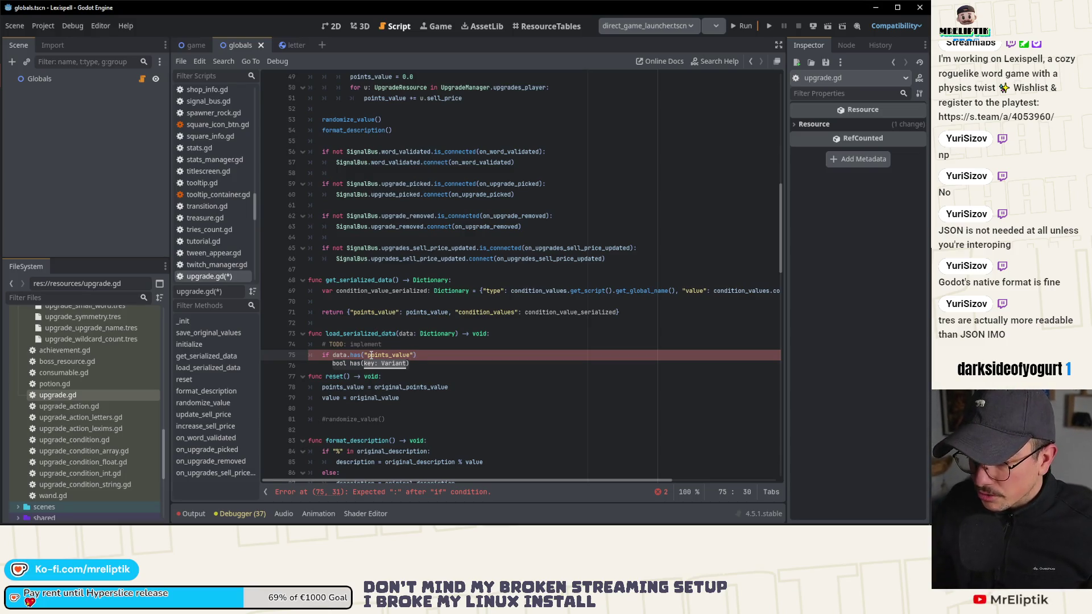
{"action": "left_click", "coordinate": [405, 342]}
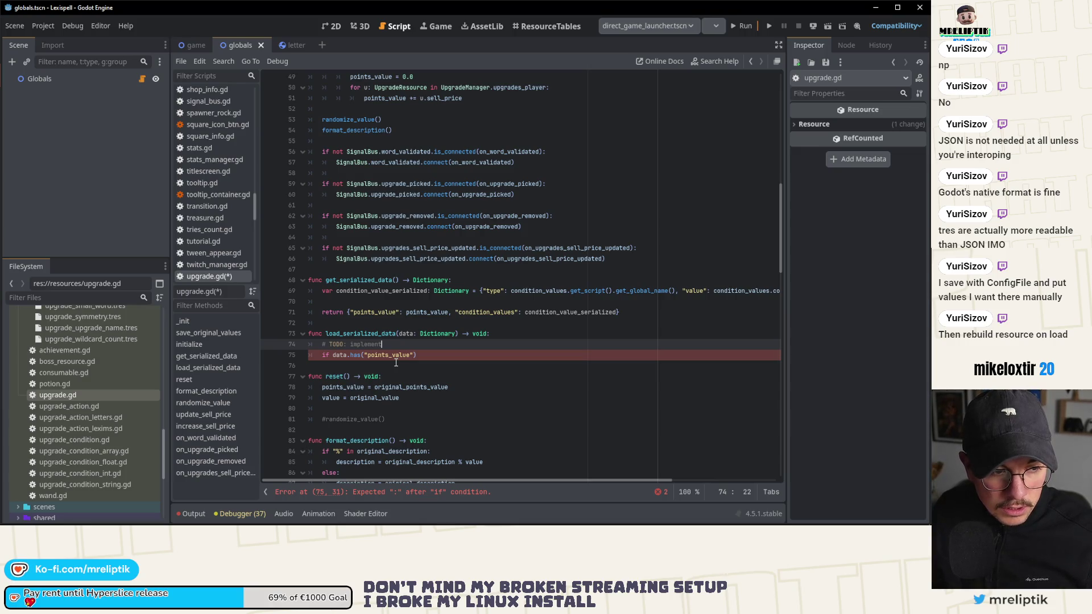
{"action": "left_click", "coordinate": [436, 355]}
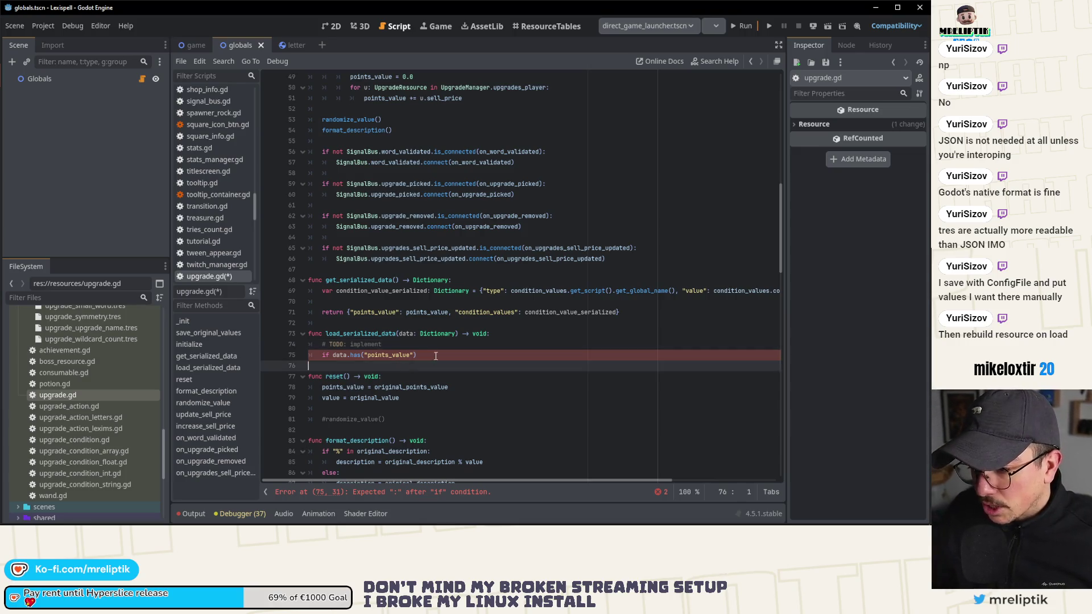
Add the colon and assign points_value = data["points_value"] in the check body, then save
{"action": "type", "text": ":"}
{"action": "key", "text": "Return"}
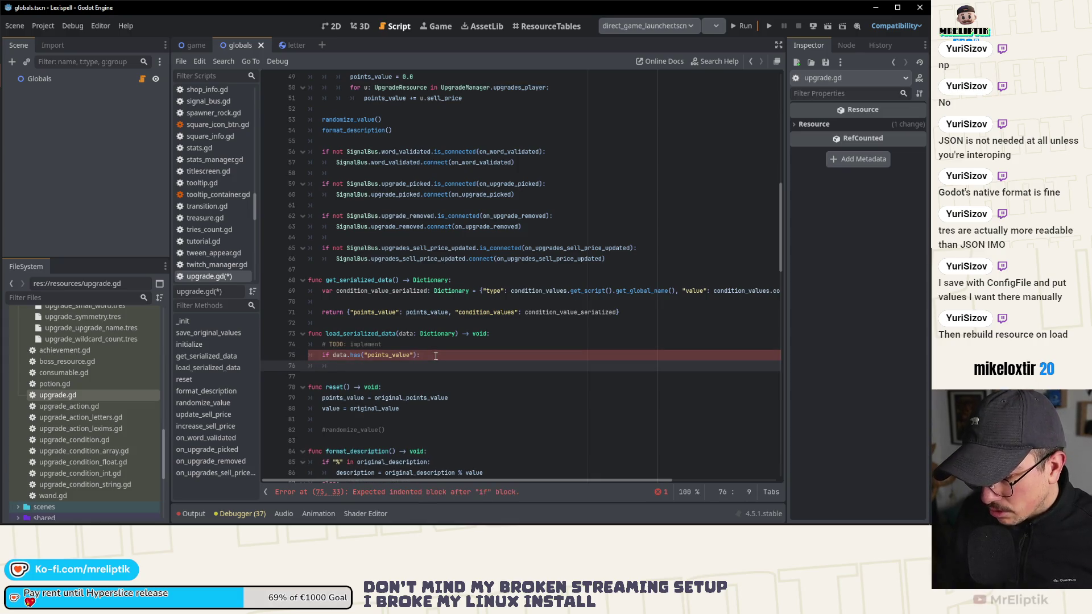
{"action": "type", "text": "data[\""}
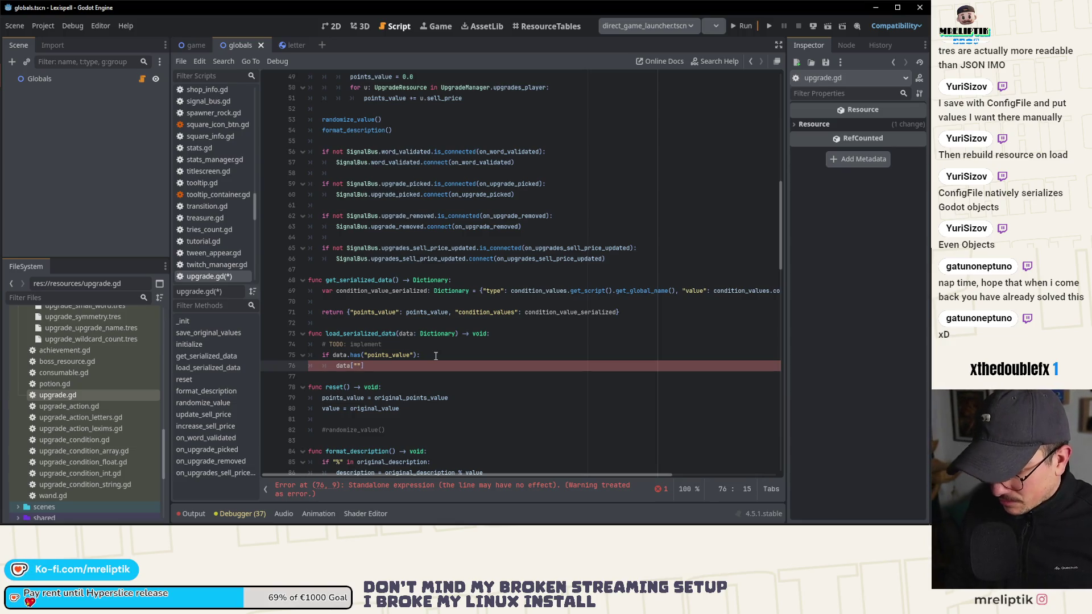
{"action": "type", "text": "value"}
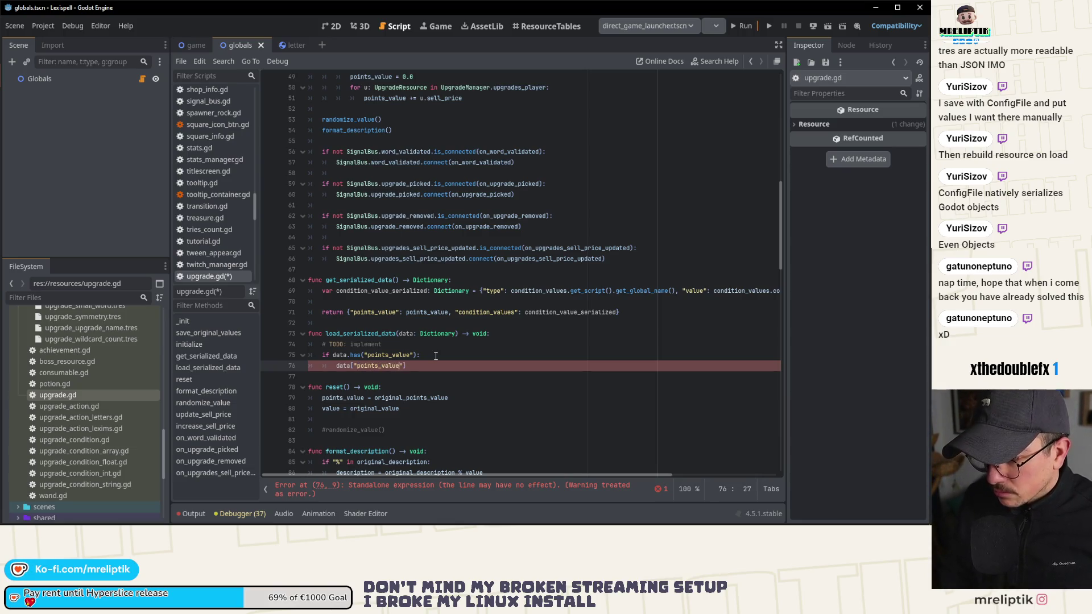
{"action": "key", "text": "Home"}
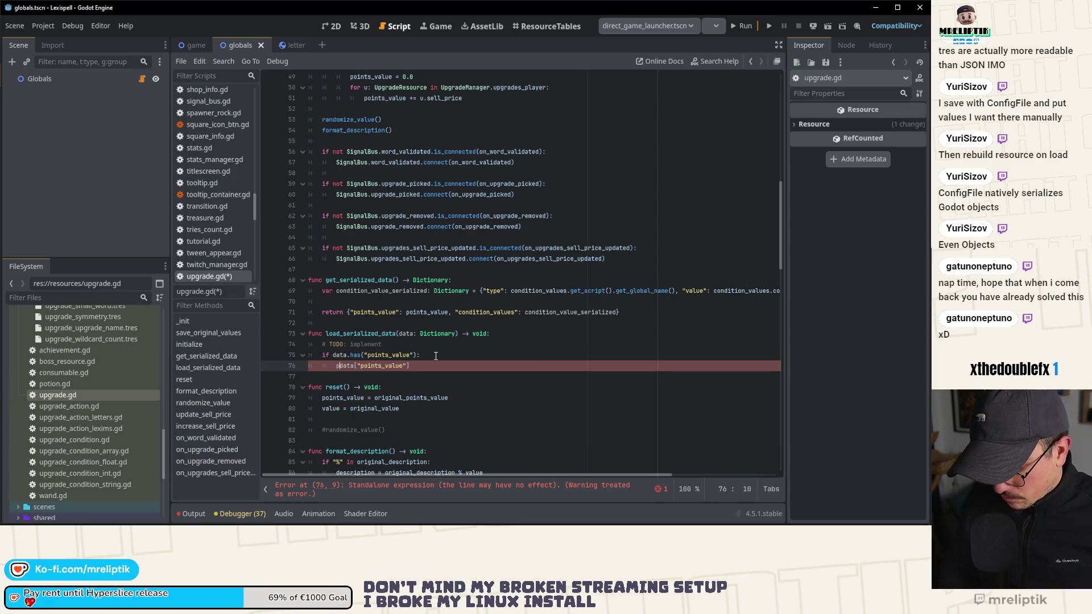
{"action": "type", "text": "points_value"}
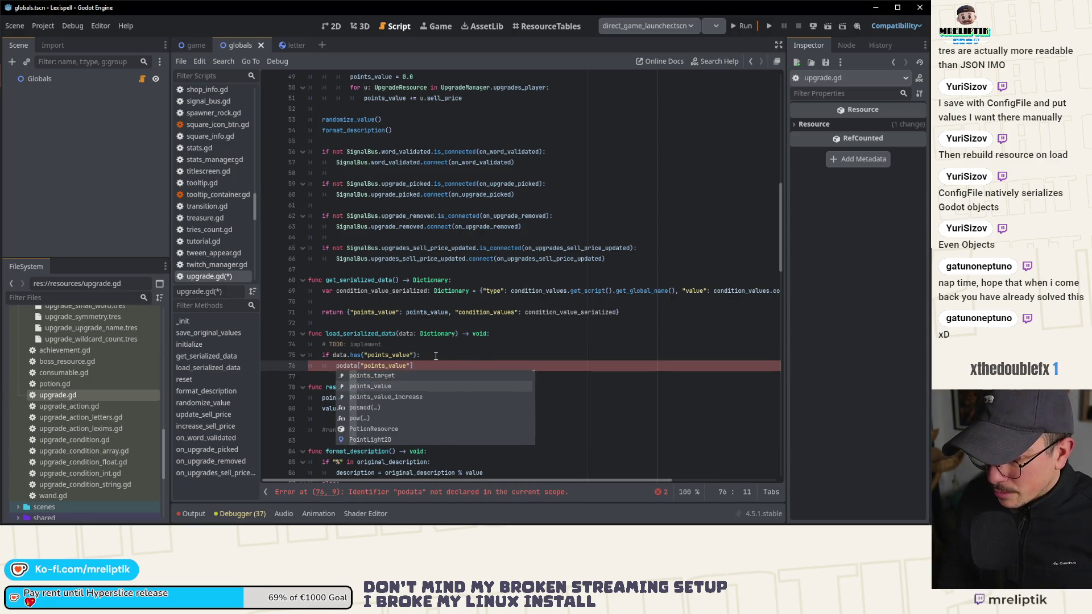
{"action": "type", "text": " ="}
{"action": "key", "text": "ctrl+s"}
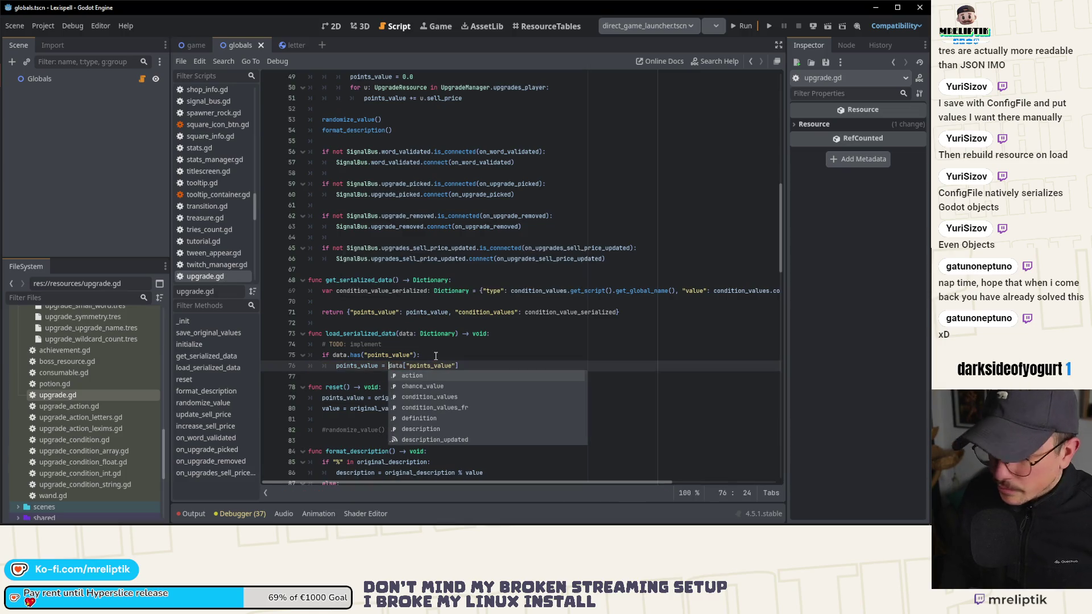
{"action": "key", "text": "End"}
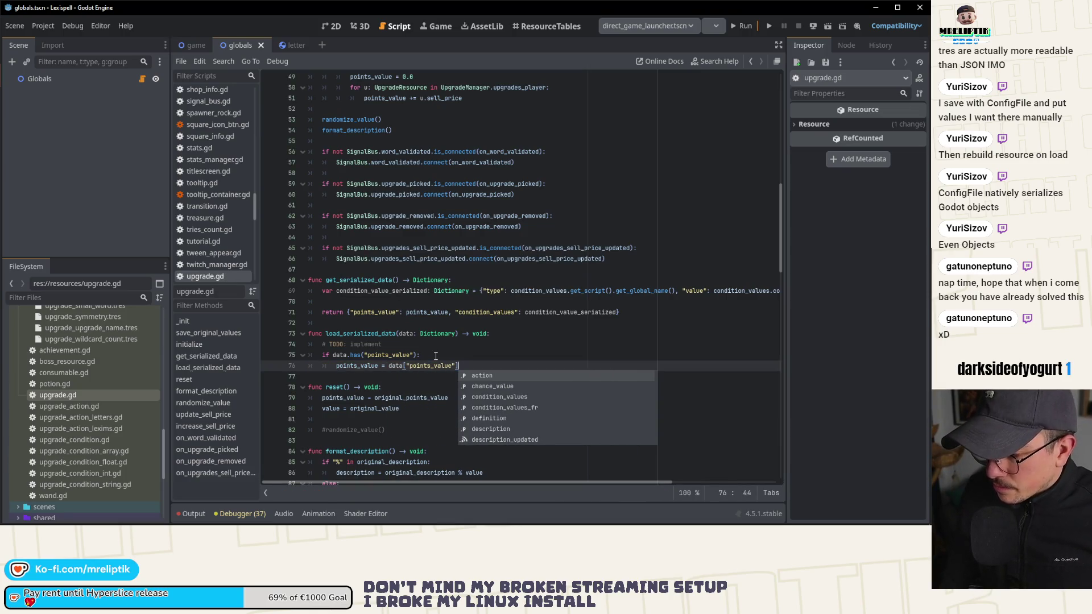
{"action": "key", "text": "Escape"}
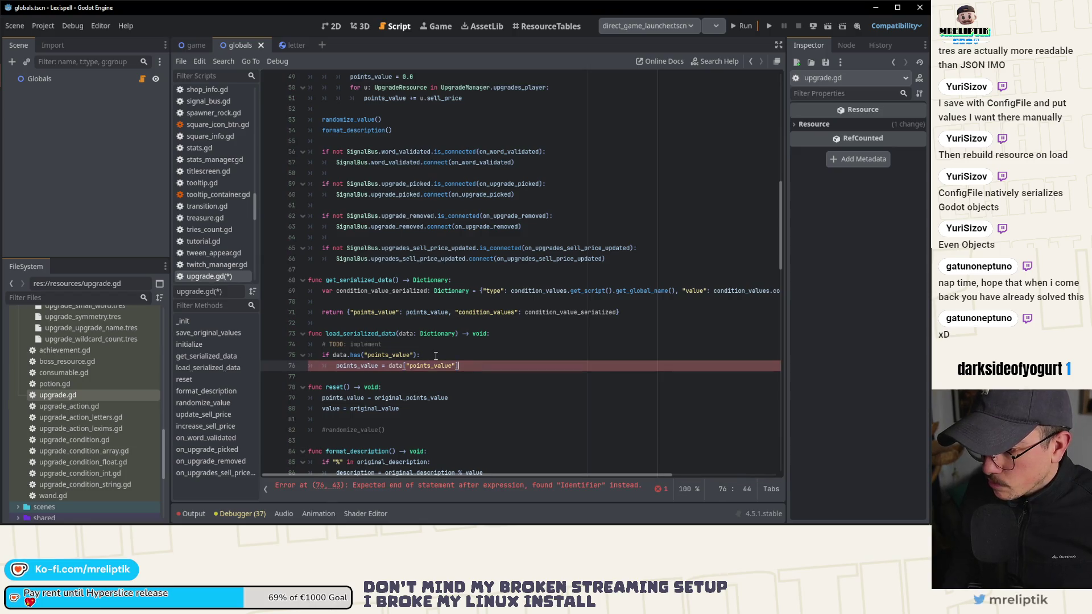
{"action": "key", "text": "Return"}
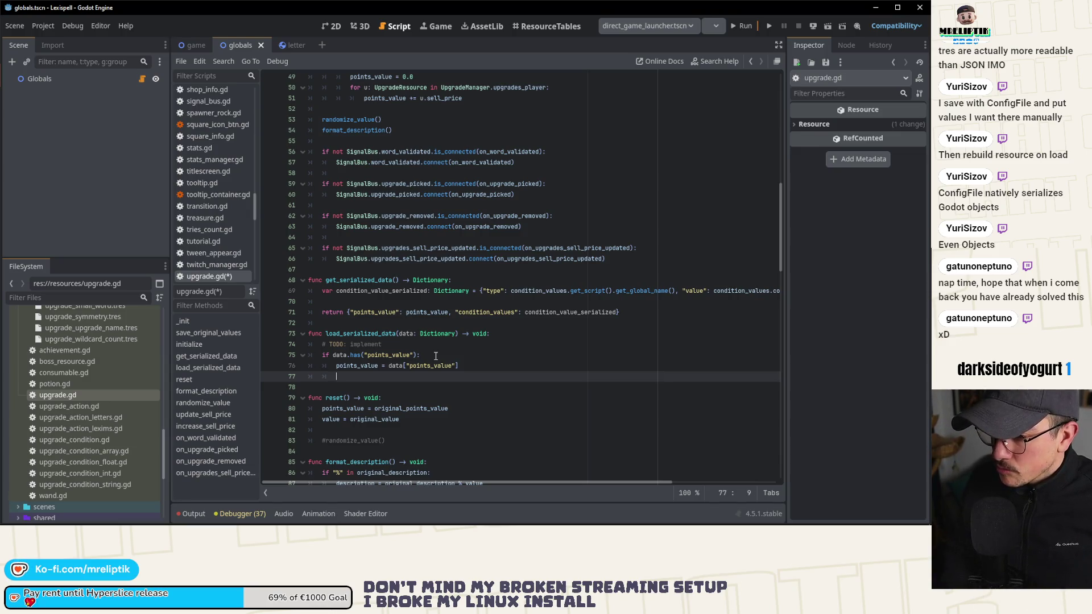
Add a second check, if data.has("condition_values"):, and save upgrade.gd
{"action": "key", "text": "ctrl+v"}
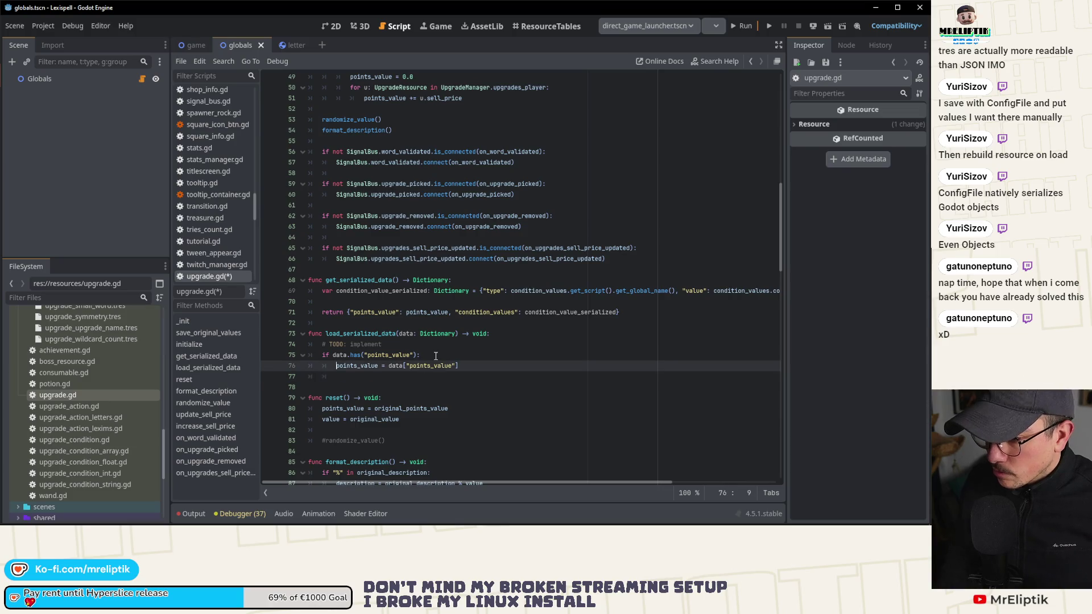
{"action": "key", "text": "ctrl+z"}
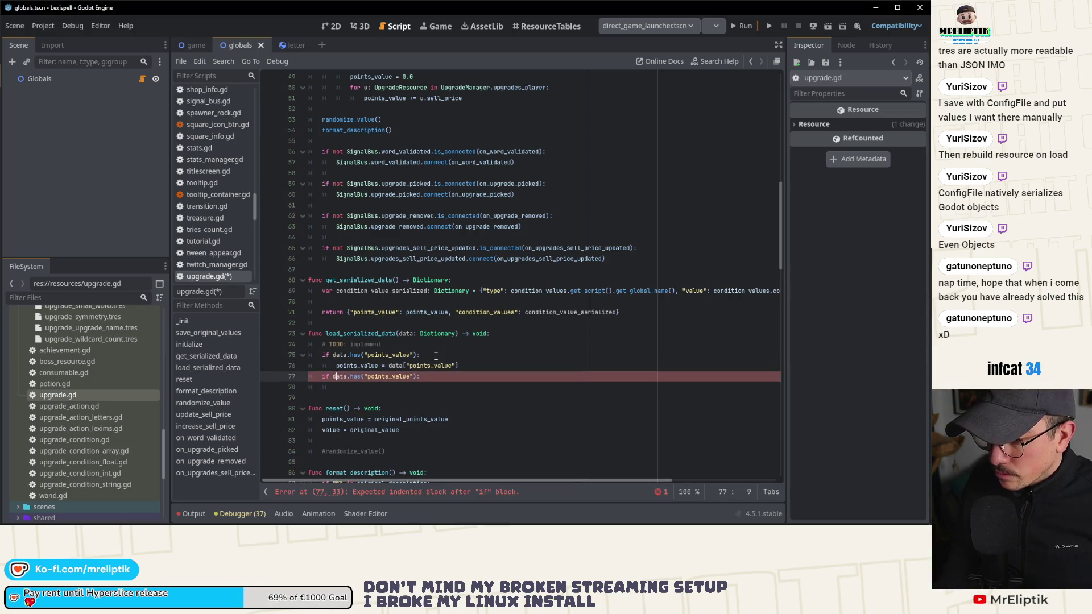
{"action": "key", "text": "Right"}
{"action": "key", "text": "Right"}
{"action": "key", "text": "ctrl+shift+Right"}
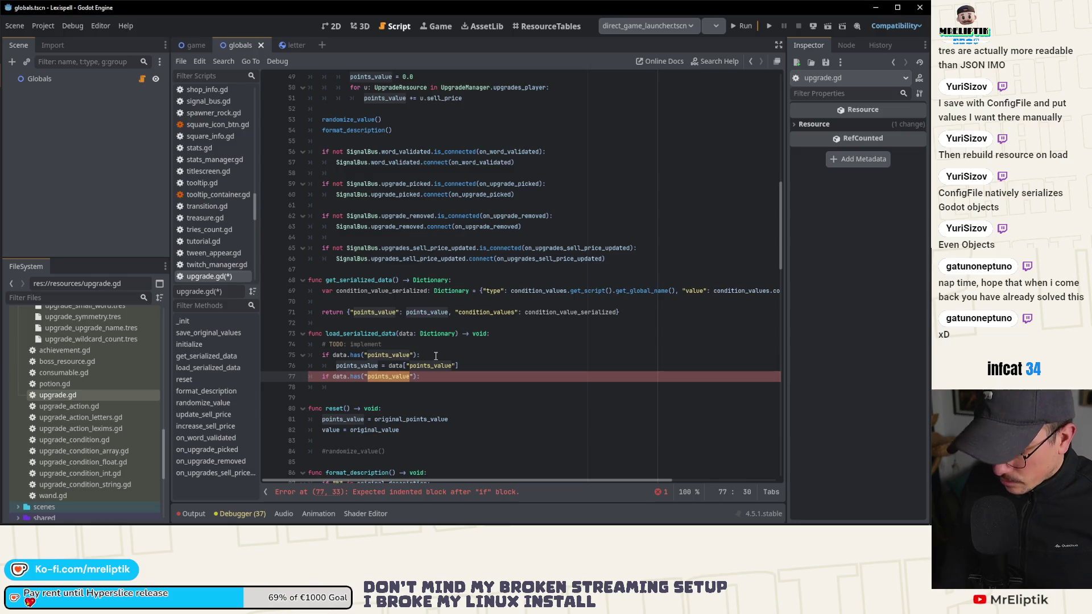
{"action": "type", "text": "condition_va"}
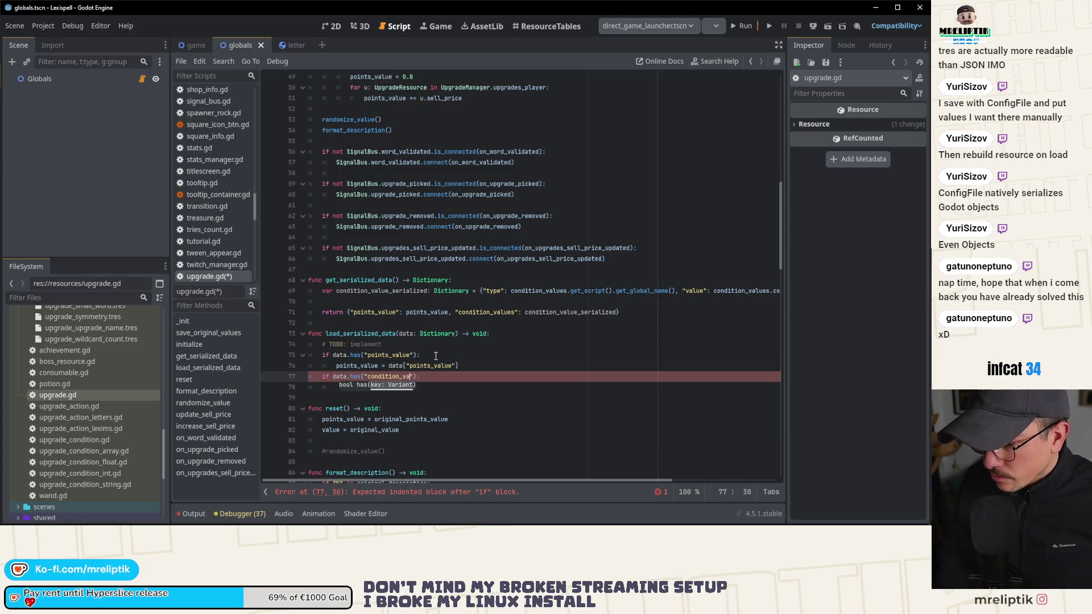
{"action": "key", "text": "Right"}
{"action": "key", "text": "Right"}
{"action": "key", "text": "ctrl+s"}
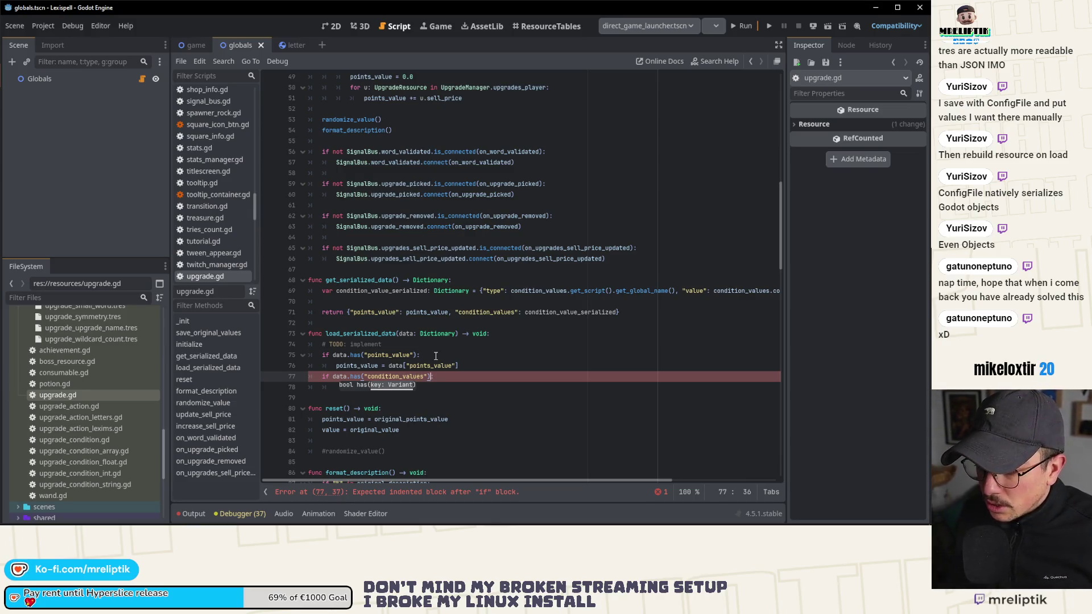
{"action": "key", "text": "Up"}
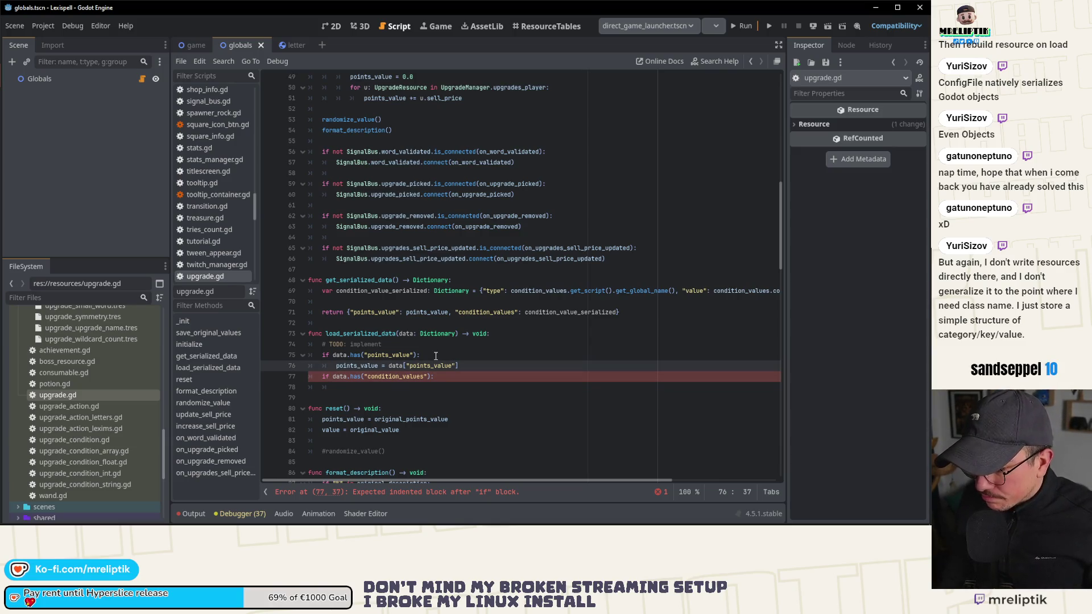
{"action": "key", "text": "Down"}
{"action": "key", "text": "Down"}
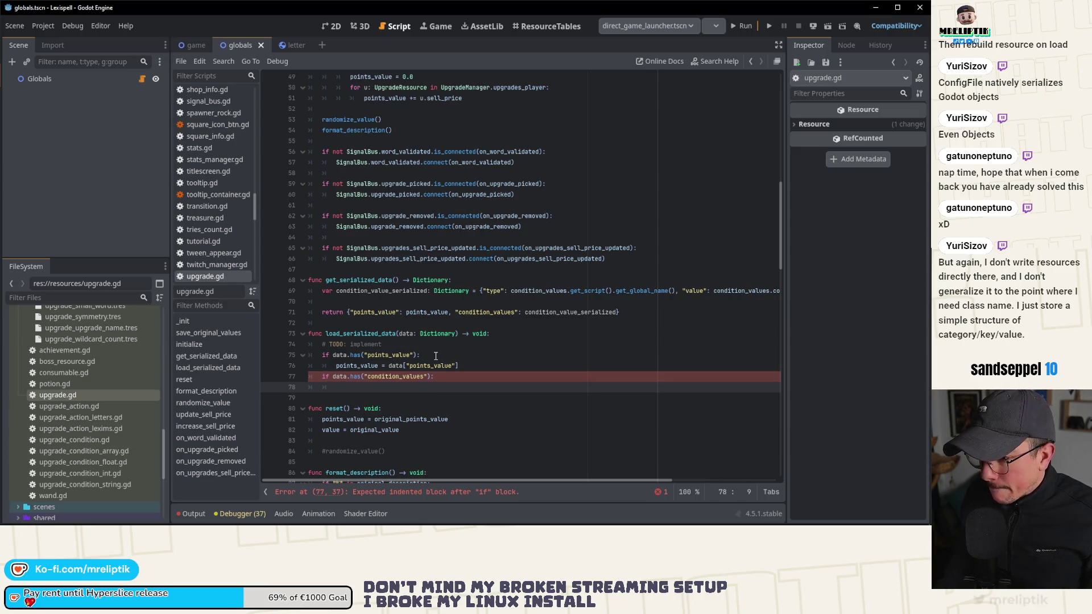
Type the new condition_values_serliazed variable name with a Dictionary type on line 78
{"action": "type", "text": "con"}
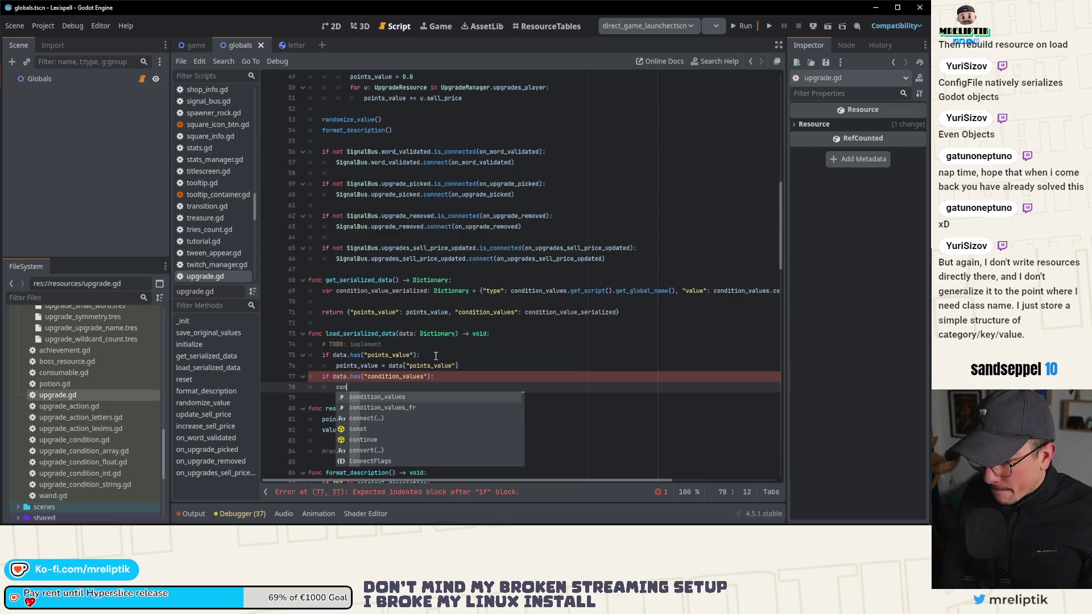
{"action": "key", "text": "Return"}
{"action": "type", "text": "_serl"}
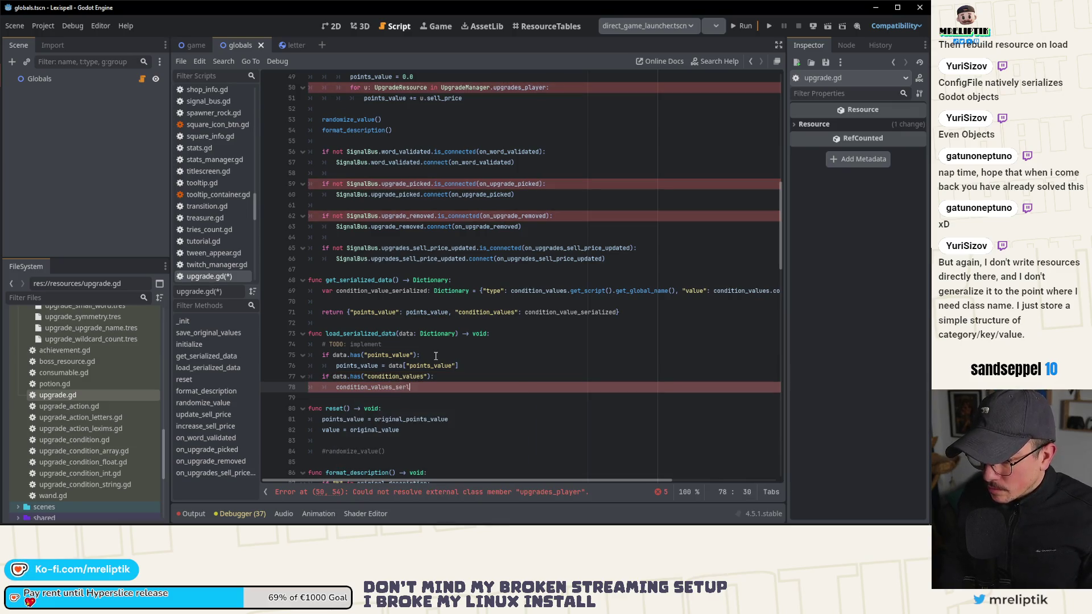
{"action": "key", "text": "BackSpace"}
{"action": "key", "text": "BackSpace"}
{"action": "key", "text": "BackSpace"}
{"action": "type", "text": "ed: D"}
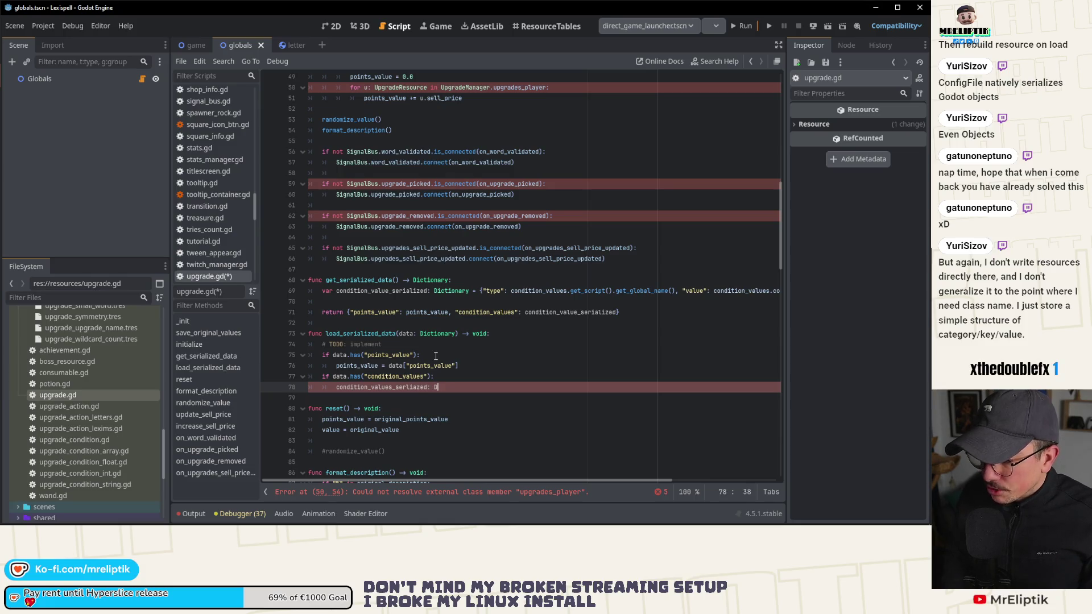
{"action": "key", "text": "BackSpace"}
{"action": "key", "text": "BackSpace"}
{"action": "type", "text": "ictionnary"}
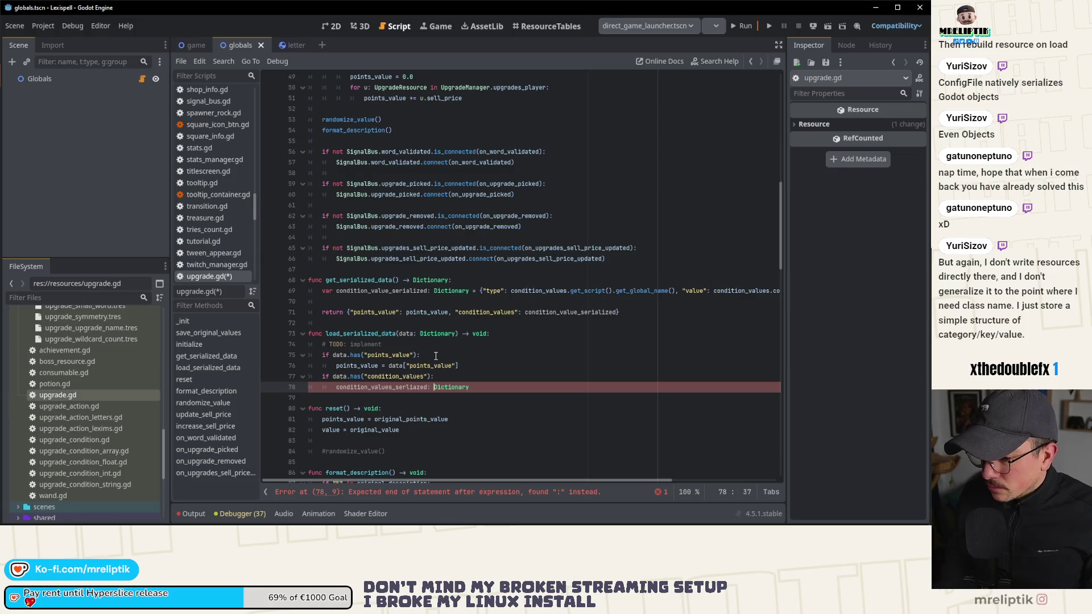
Make the line a var declaration and add the missing colon to the condition_values check
{"action": "key", "text": "Home"}
{"action": "type", "text": "var"}
{"action": "key", "text": "Up"}
{"action": "key", "text": "Up"}
{"action": "key", "text": "Escape"}
{"action": "key", "text": "Up"}
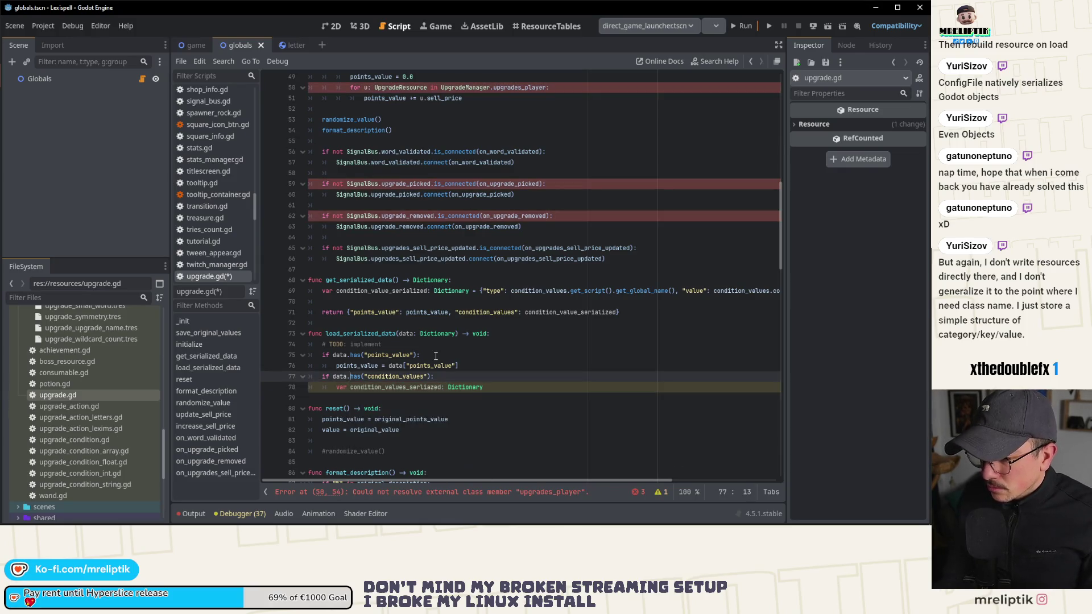
{"action": "type", "text": ":"}
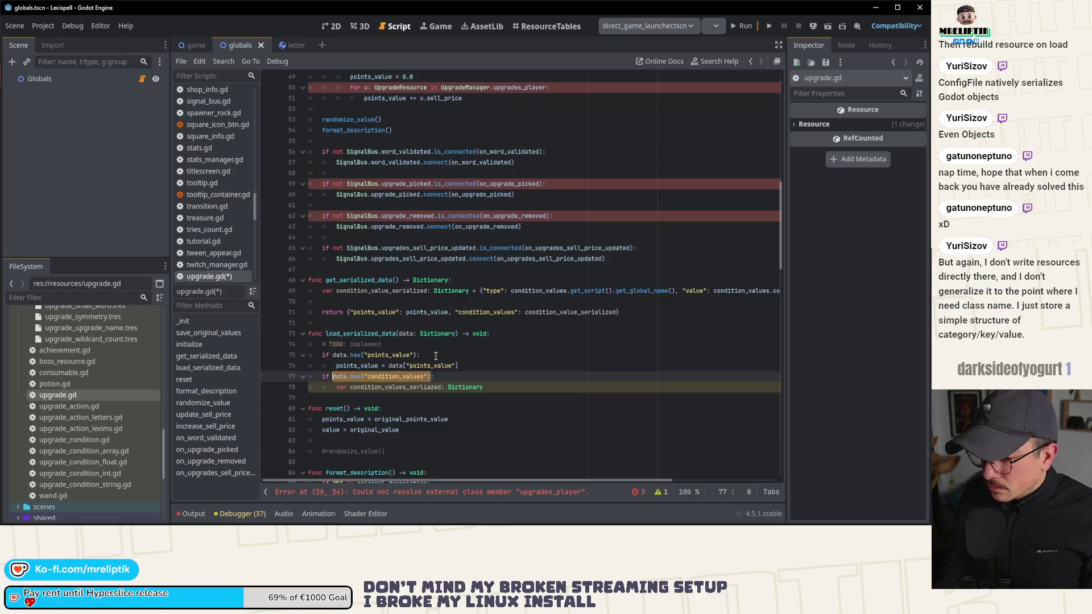
Assign data["condition_values"] by pasting the has() check and rewriting it as a bracket lookup
{"action": "key", "text": "Down"}
{"action": "key", "text": "Right"}
{"action": "key", "text": "Right"}
{"action": "key", "text": "End"}
{"action": "type", "text": "data.has(\"condition_values\")"}
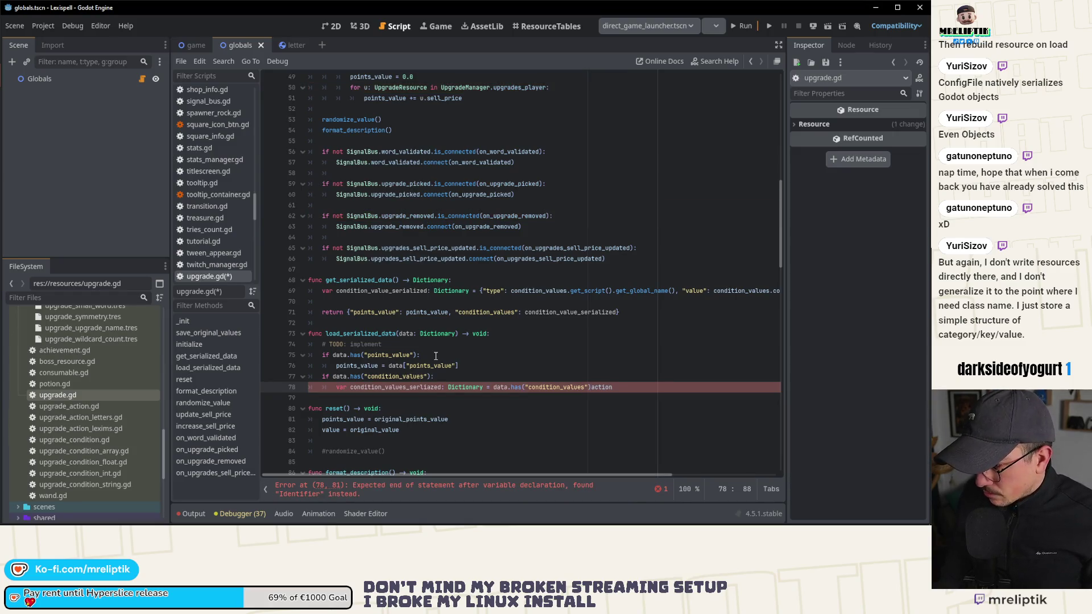
{"action": "key", "text": "BackSpace"}
{"action": "type", "text": "]"}
{"action": "key", "text": "ctrl+Left"}
{"action": "key", "text": "ctrl+Left"}
{"action": "key", "text": "ctrl+Left"}
{"action": "type", "text": "["}
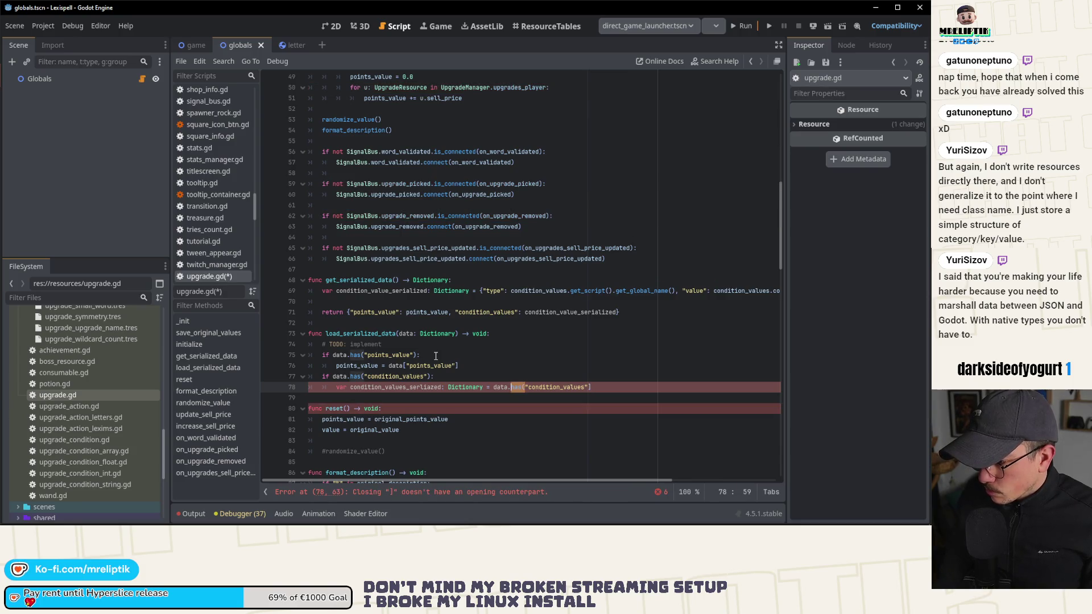
{"action": "key", "text": "Right"}
{"action": "key", "text": "Right"}
{"action": "key", "text": "Right"}
{"action": "key", "text": "BackSpace"}
{"action": "key", "text": "BackSpace"}
{"action": "key", "text": "BackSpace"}
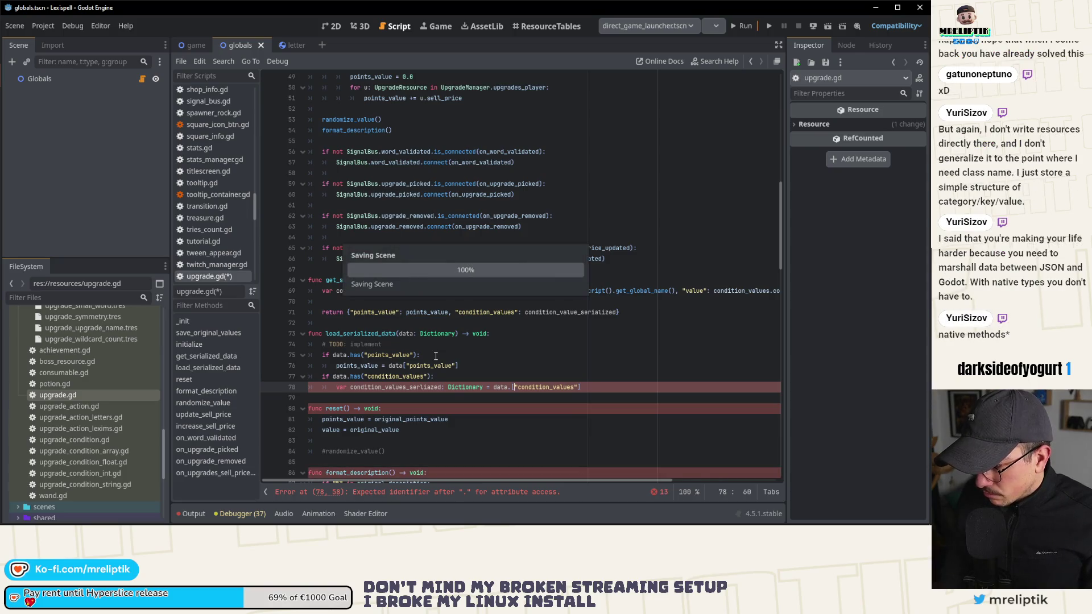
{"action": "key", "text": "Delete"}
Correct the misspelled 'serliazed' so line 78 declares condition_values_serialized
{"action": "key", "text": "Down"}
{"action": "key", "text": "Up"}
{"action": "key", "text": "Right"}
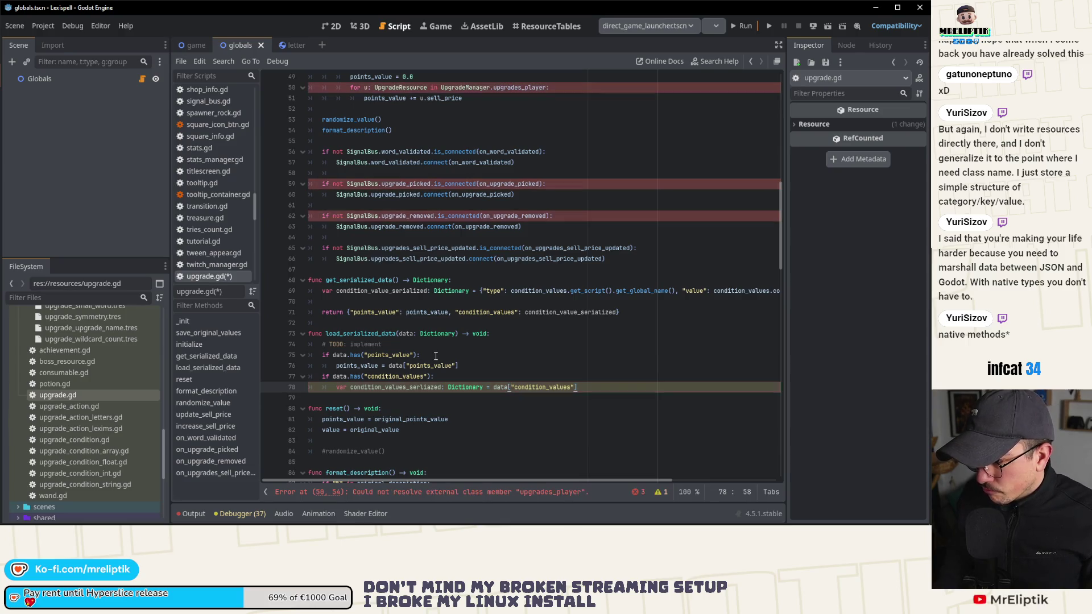
{"action": "key", "text": "End"}
{"action": "key", "text": "Return"}
{"action": "key", "text": "BackSpace"}
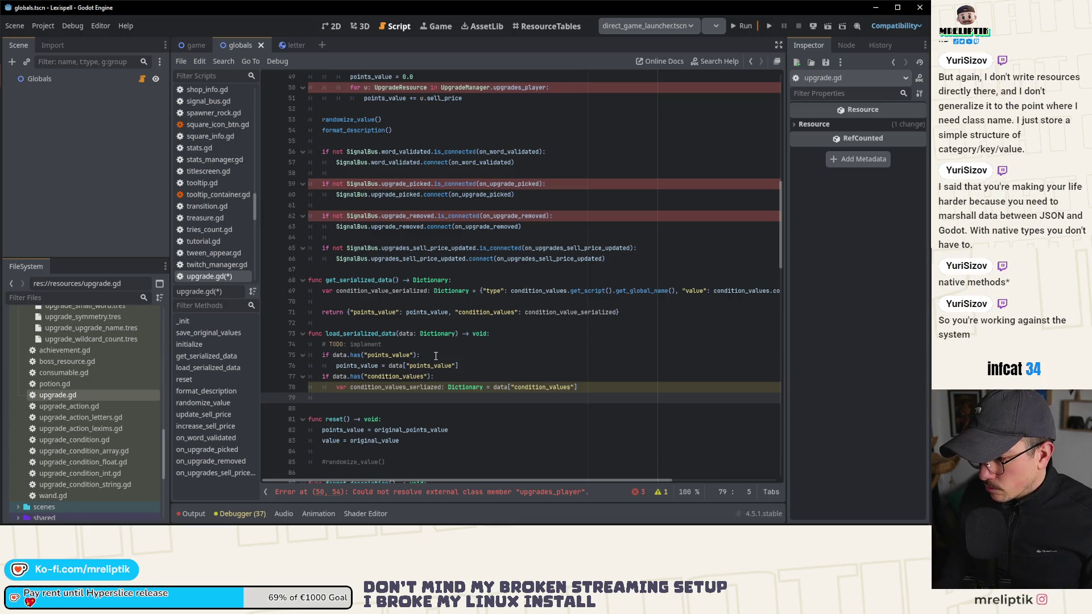
{"action": "key", "text": "Up"}
{"action": "key", "text": "ctrl+Right"}
{"action": "key", "text": "ctrl+Right"}
{"action": "key", "text": "ctrl+Right"}
{"action": "key", "text": "ctrl+Left"}
{"action": "key", "text": "ctrl+Left"}
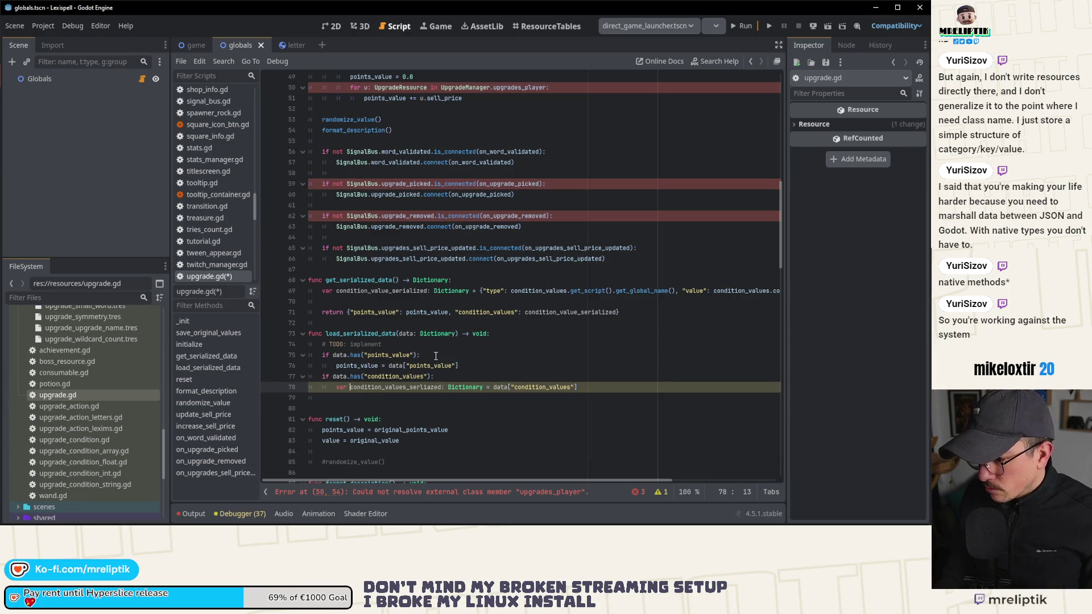
{"action": "key", "text": "Right"}
{"action": "key", "text": "Right"}
{"action": "key", "text": "Right"}
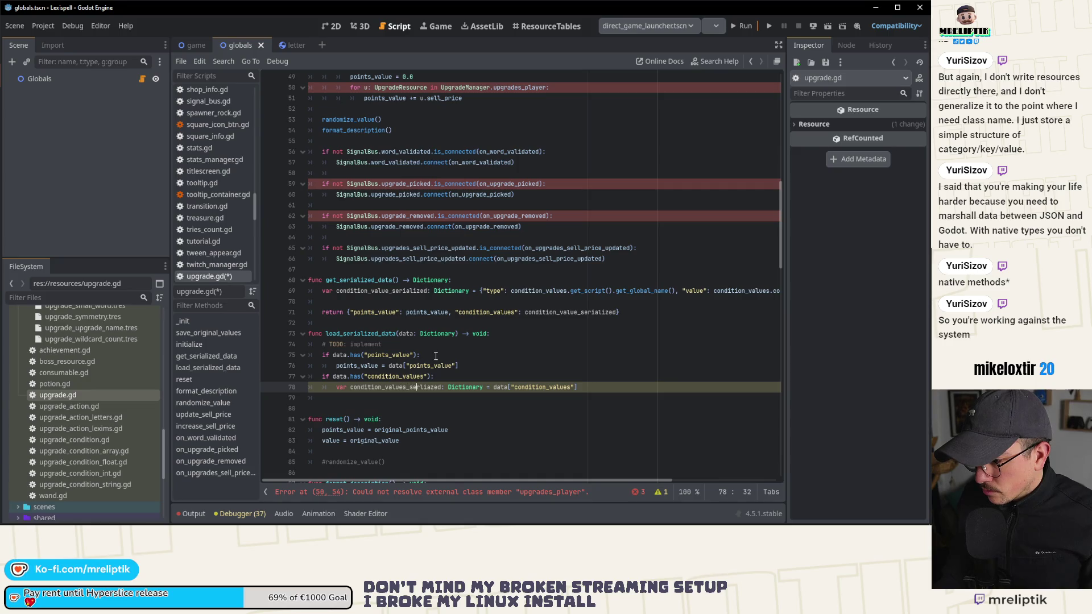
{"action": "type", "text": "i"}
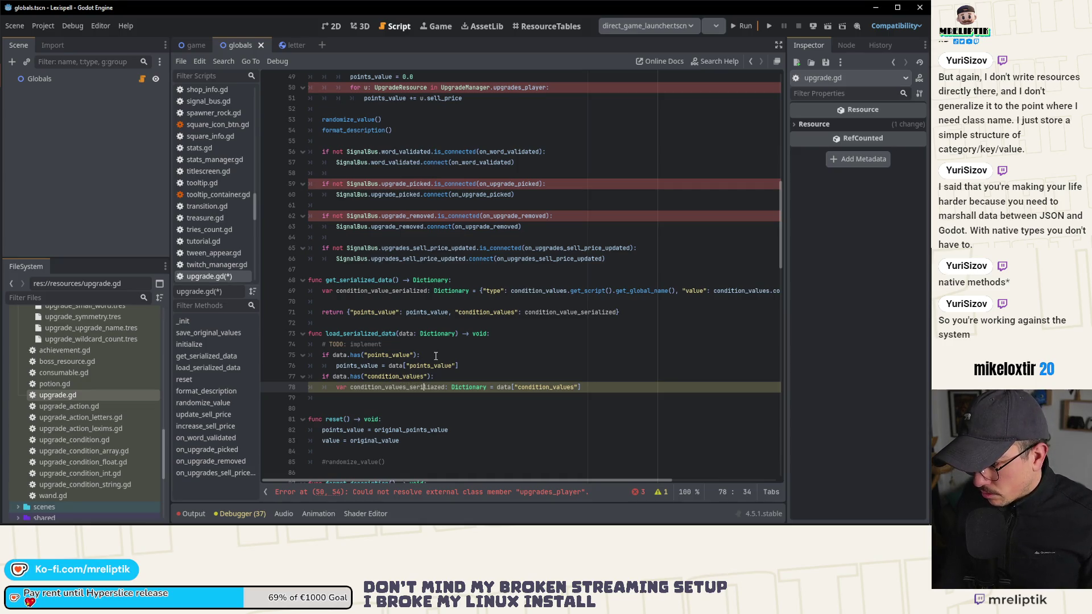
{"action": "key", "text": "Right"}
{"action": "key", "text": "BackSpace"}
{"action": "key", "text": "Delete"}
{"action": "type", "text": "li"}
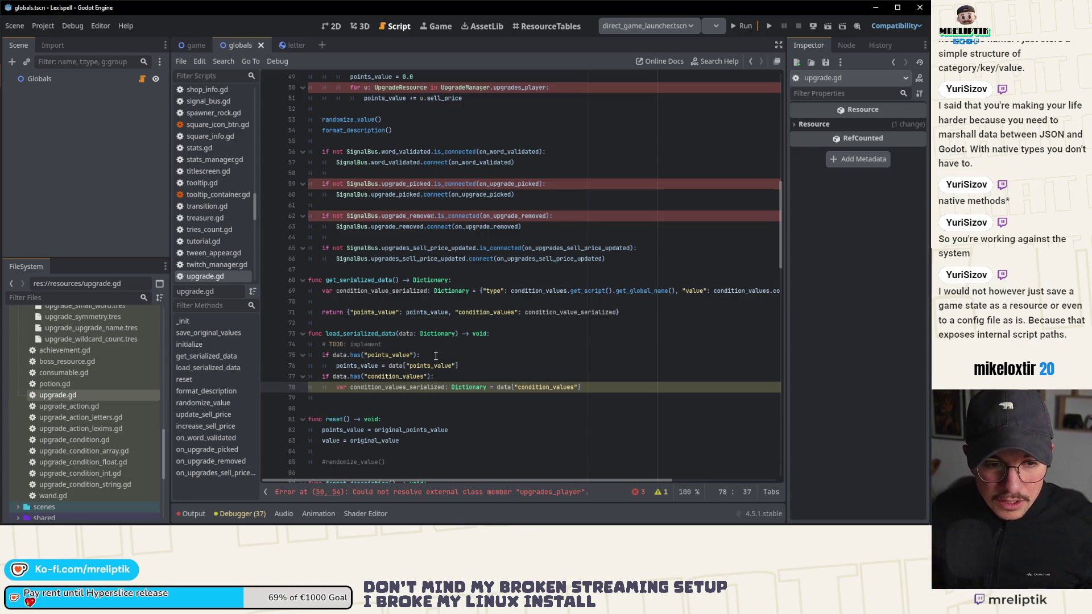
Remove the extra blank line before reset and save upgrade.gd to clear its errors
{"action": "left_click", "coordinate": [384, 398]}
{"action": "key", "text": "Delete"}
{"action": "key", "text": "ctrl+s"}
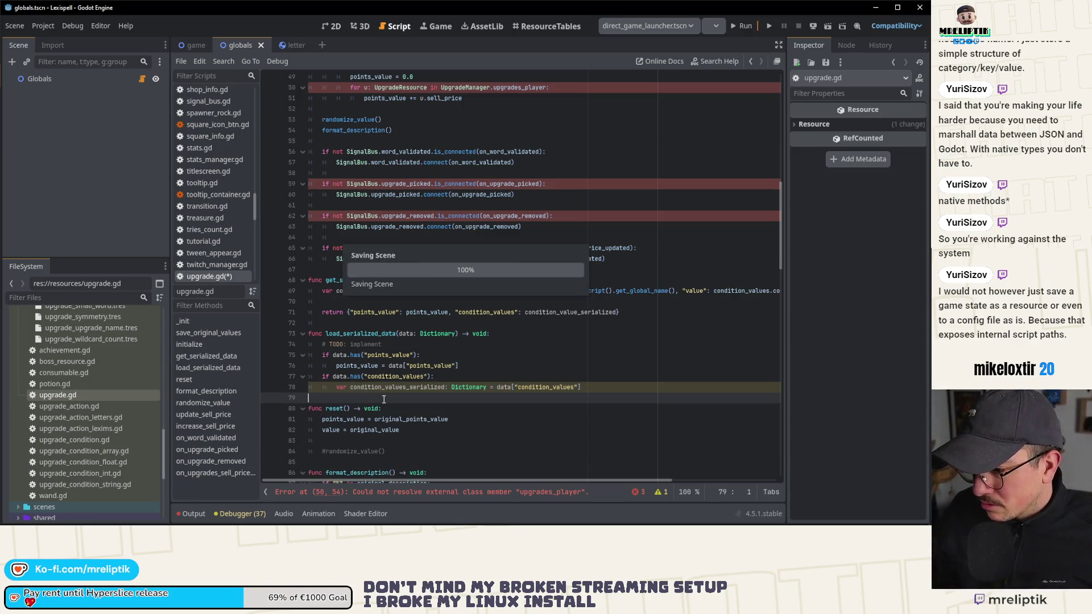
{"action": "left_click", "coordinate": [589, 387]}
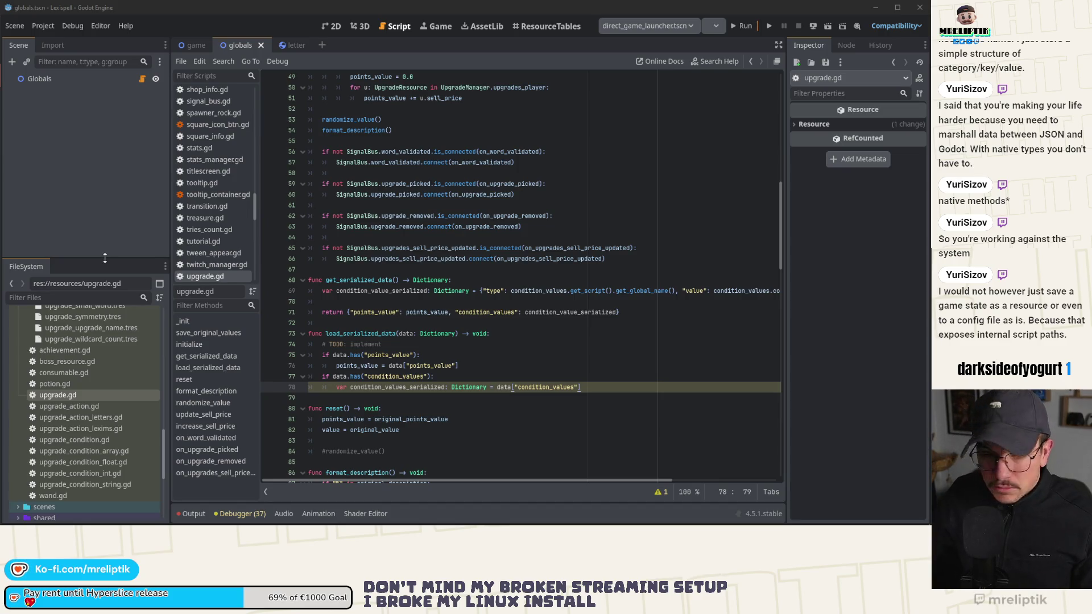
{"action": "left_click", "coordinate": [425, 432]}
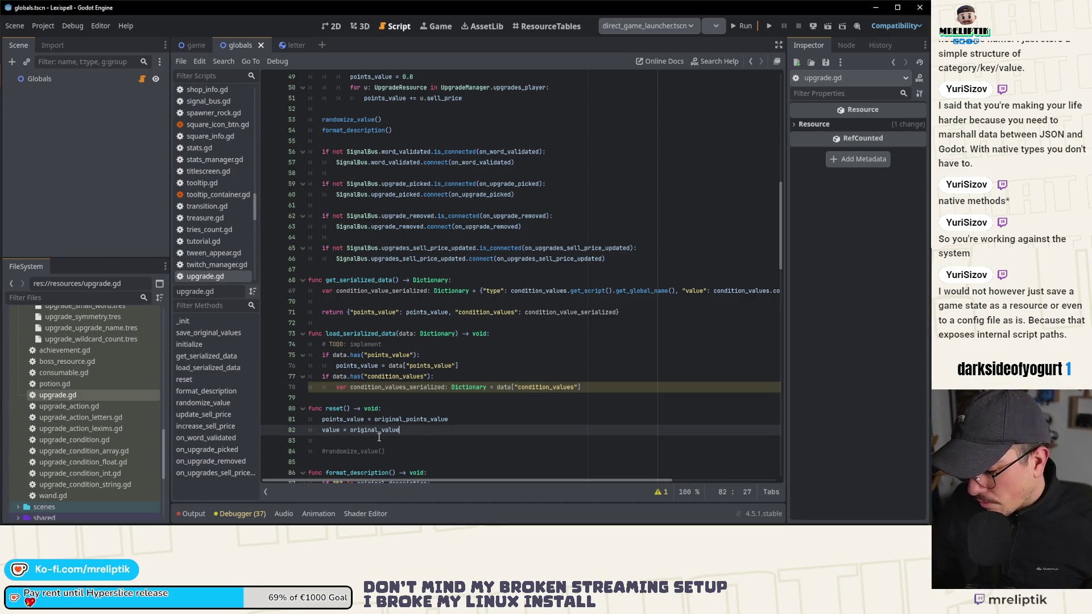
{"action": "left_click", "coordinate": [565, 392]}
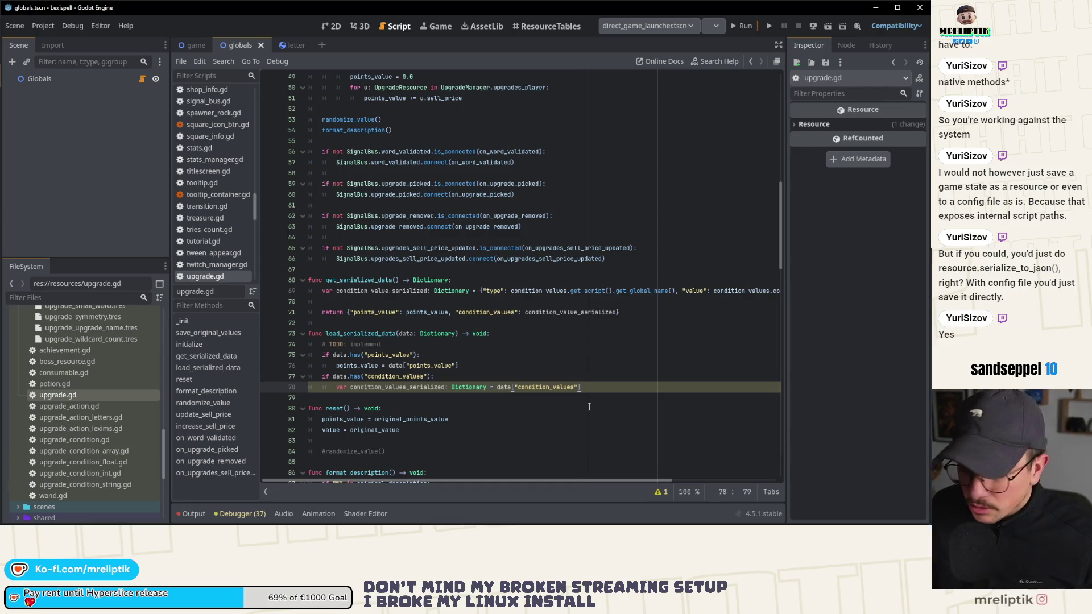
Add an indented new line inside the if block below the condition_values assignment
{"action": "left_click", "coordinate": [372, 333]}
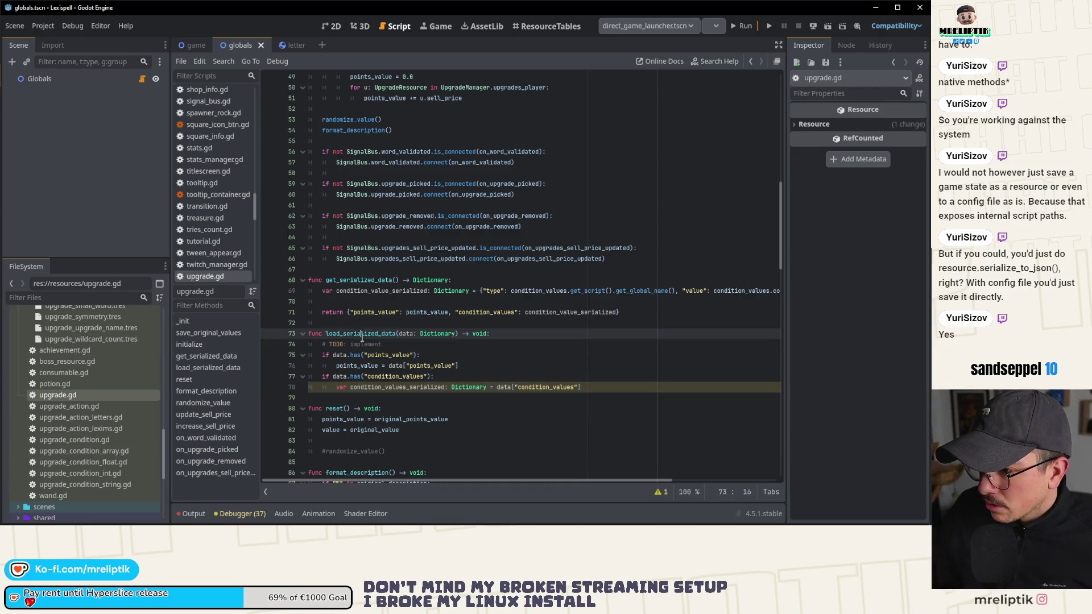
{"action": "left_click", "coordinate": [505, 367]}
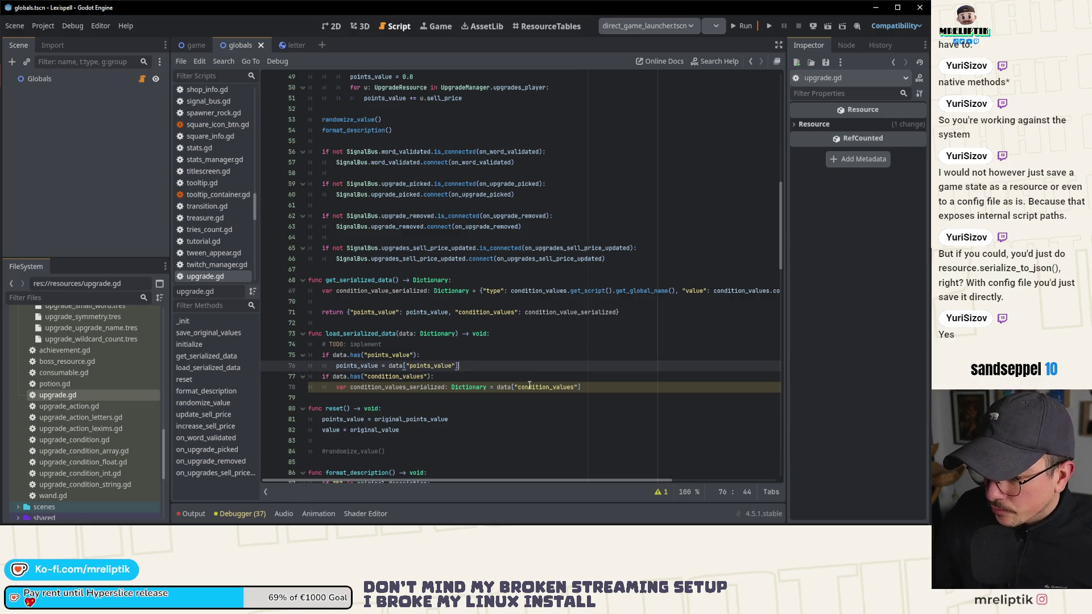
{"action": "key", "text": "Down"}
{"action": "key", "text": "Down"}
{"action": "key", "text": "Up"}
{"action": "key", "text": "Down"}
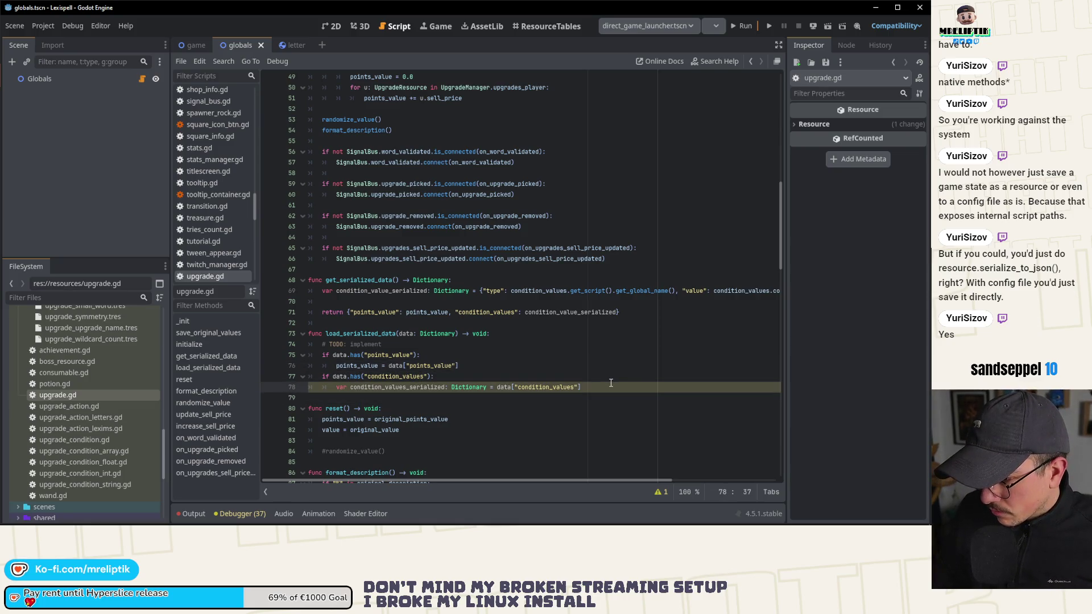
{"action": "key", "text": "Down"}
{"action": "key", "text": "Return"}
{"action": "key", "text": "Up"}
{"action": "key", "text": "Tab"}
{"action": "key", "text": "Tab"}
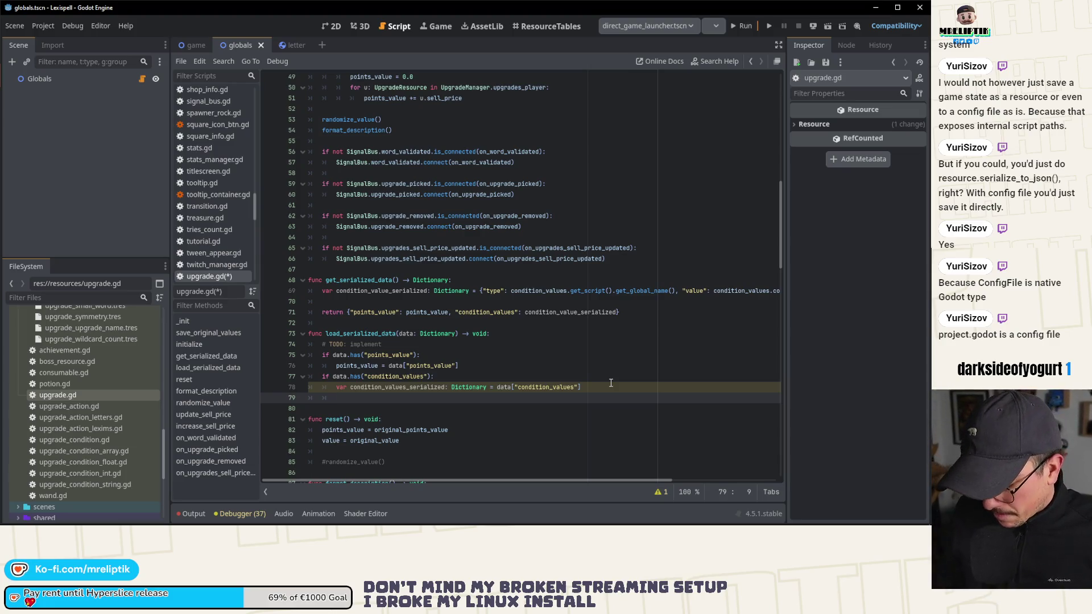
Insert an empty var_to_str() call on line 79 via autocomplete and open its documentation
{"action": "type", "text": "str"}
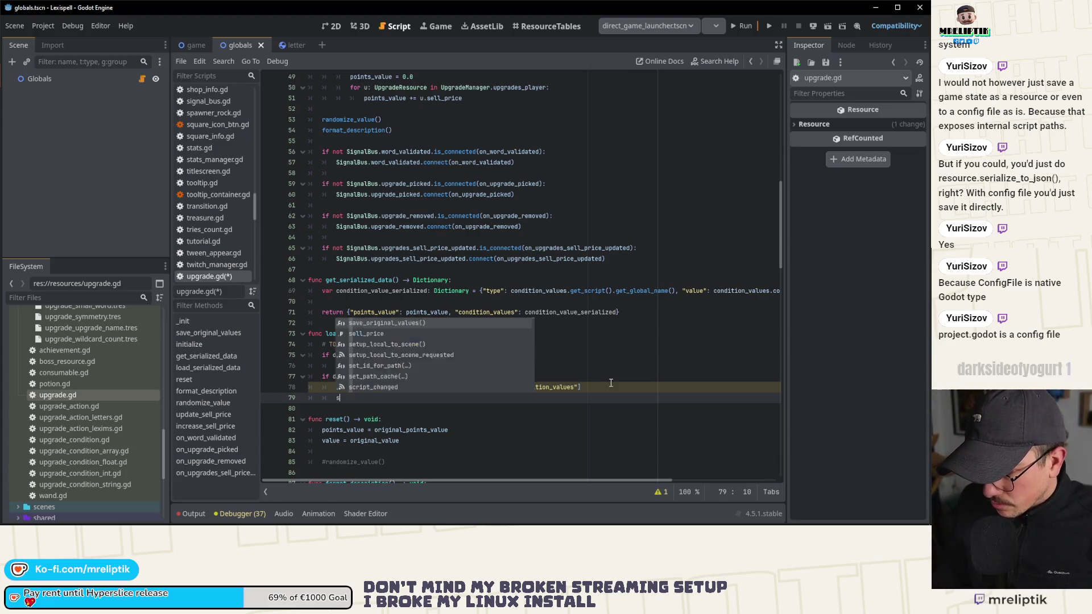
{"action": "key", "text": "Down"}
{"action": "key", "text": "Return"}
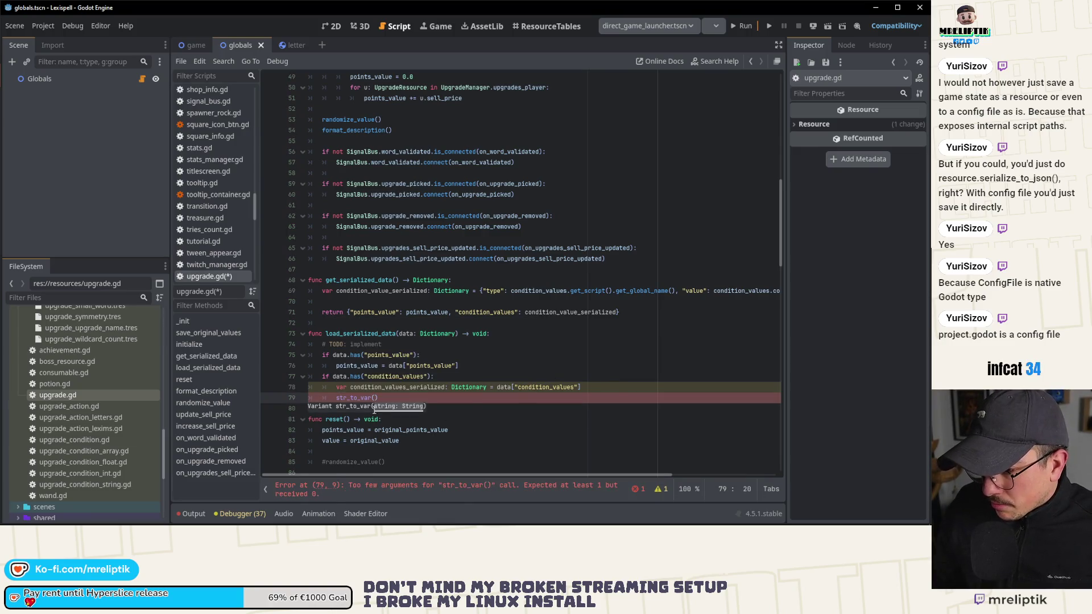
{"action": "double_click", "coordinate": [351, 398]}
{"action": "type", "text": "var_to"}
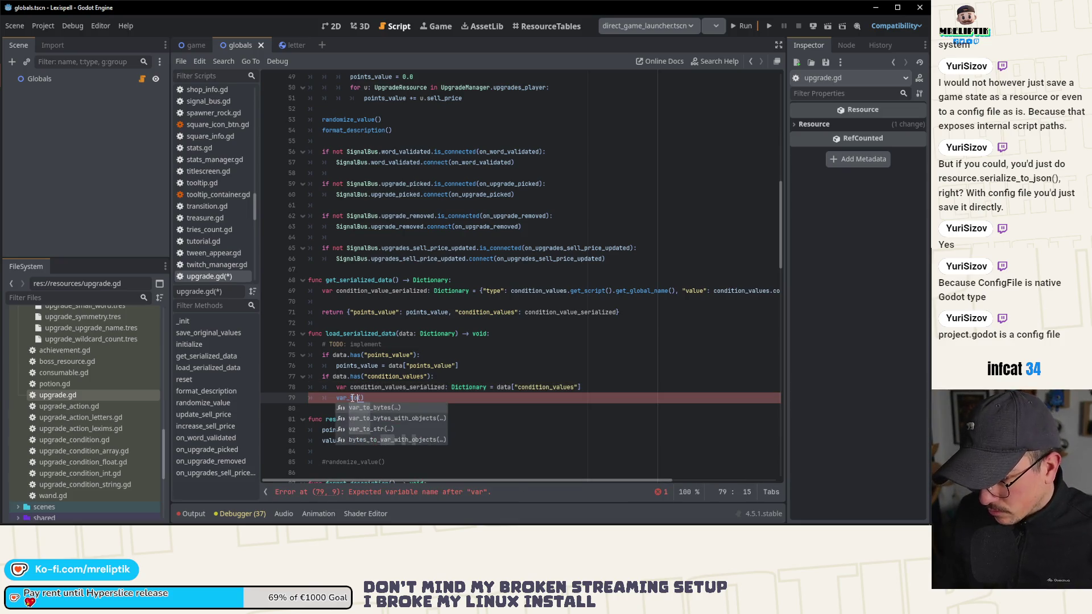
{"action": "key", "text": "Down"}
{"action": "key", "text": "Down"}
{"action": "key", "text": "Return"}
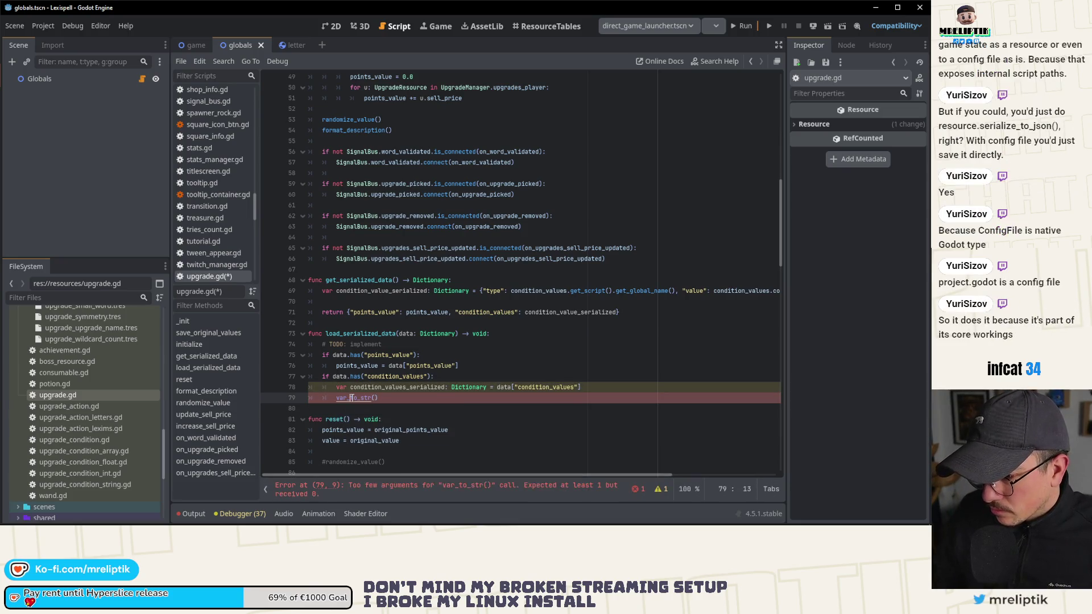
{"action": "left_click", "coordinate": [352, 398], "text": "ctrl"}
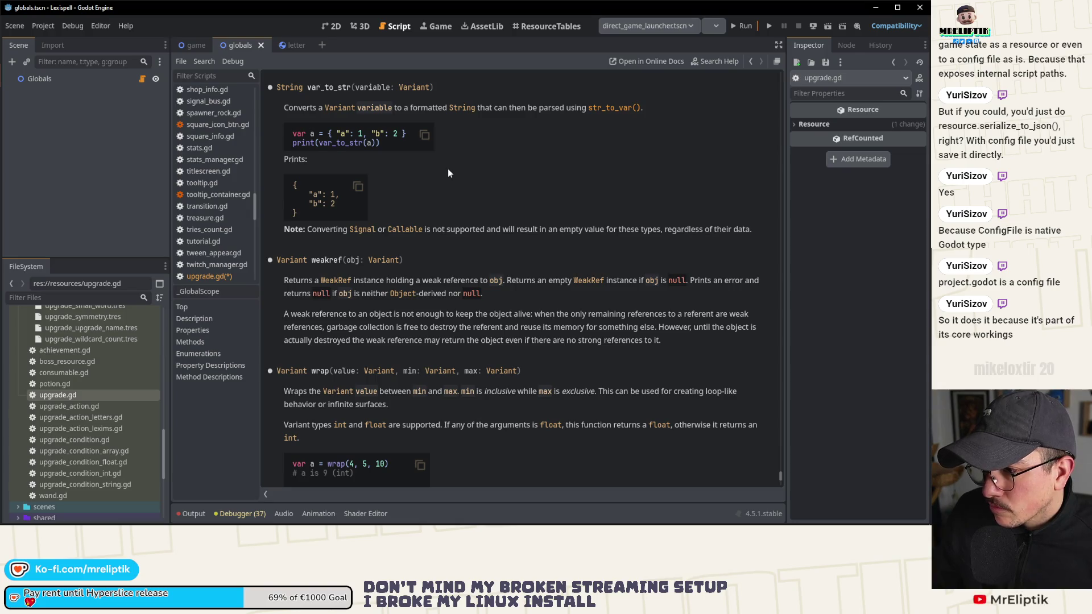
Leave the var_to_str help page through globals.gd and the 2D view, then reopen upgrade.gd
{"action": "double_click", "coordinate": [335, 88]}
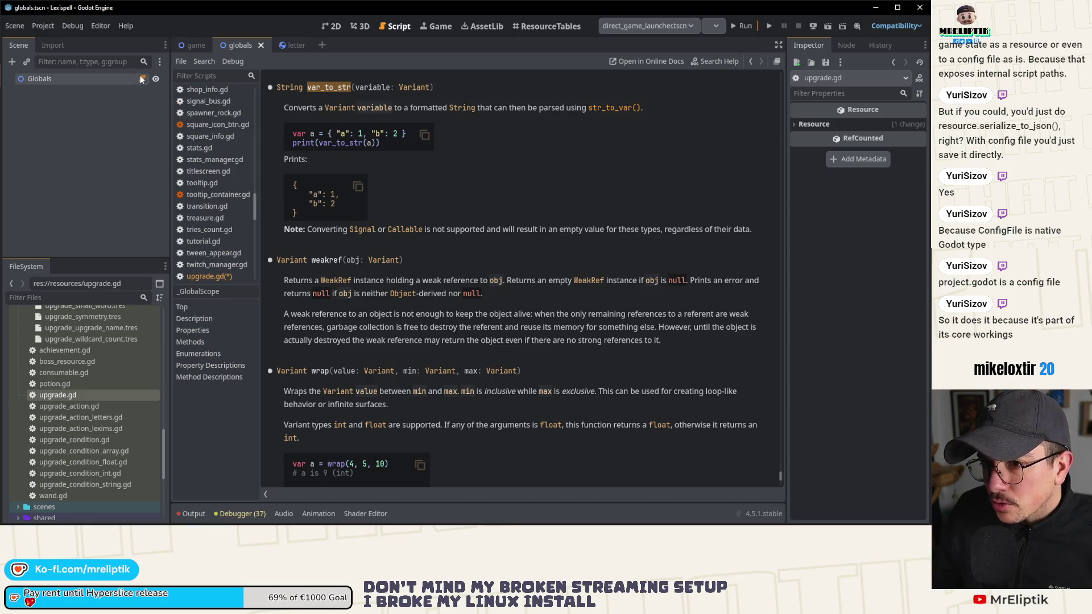
{"action": "left_click", "coordinate": [142, 78]}
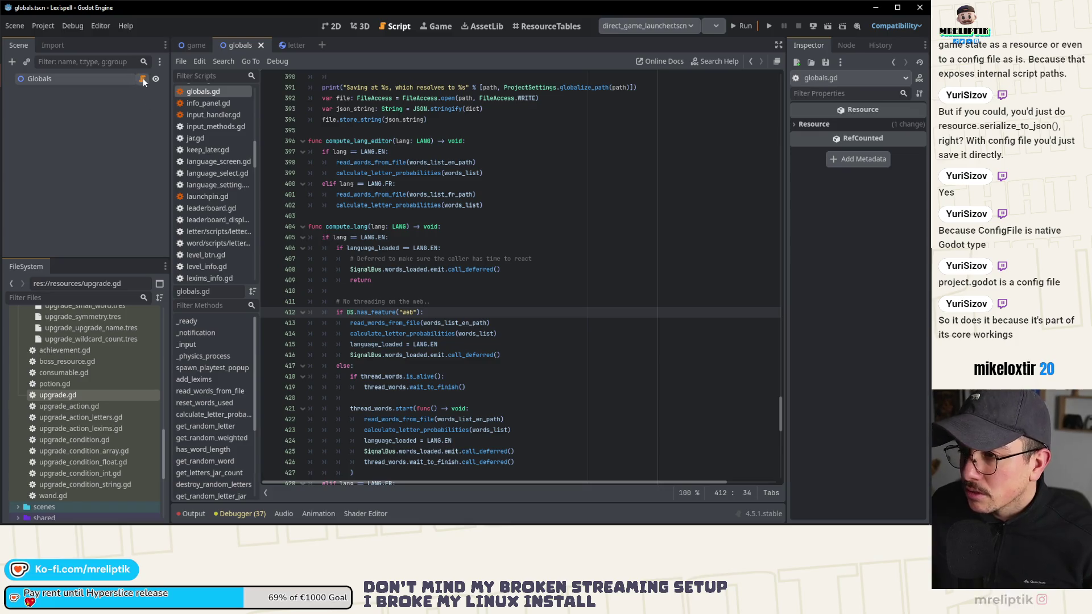
{"action": "left_click", "coordinate": [331, 26]}
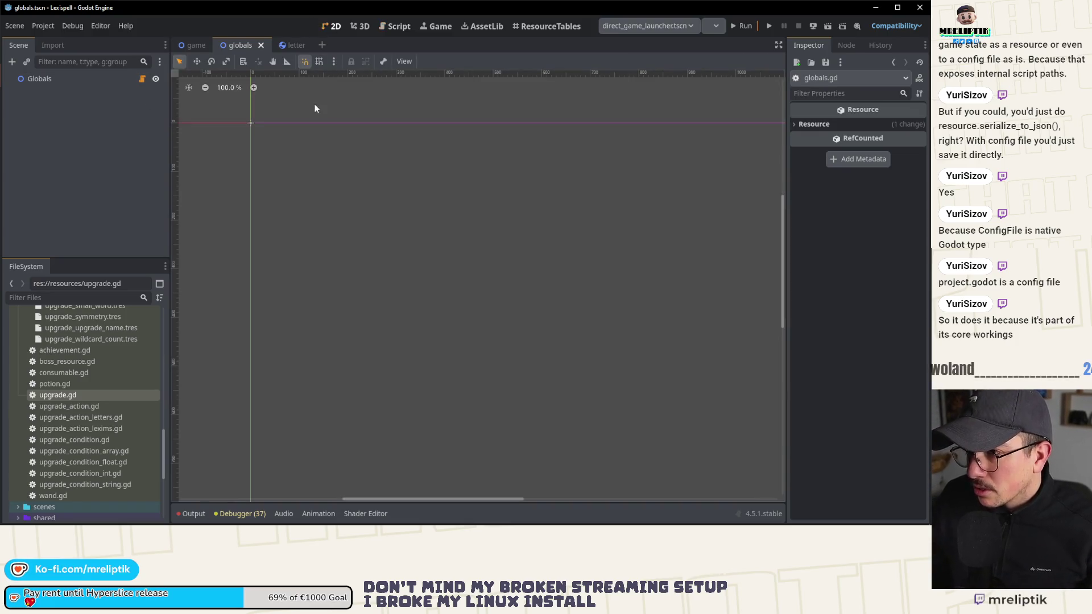
{"action": "double_click", "coordinate": [86, 394]}
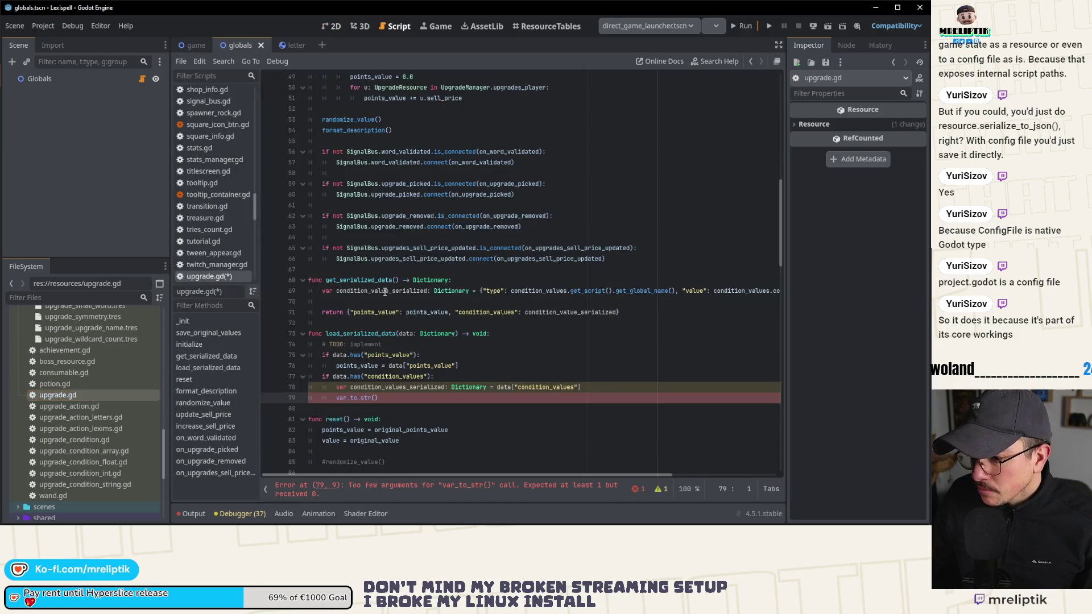
{"action": "left_click", "coordinate": [390, 404]}
{"action": "left_click_drag", "start_coordinate": [378, 397], "coordinate": [336, 398]}
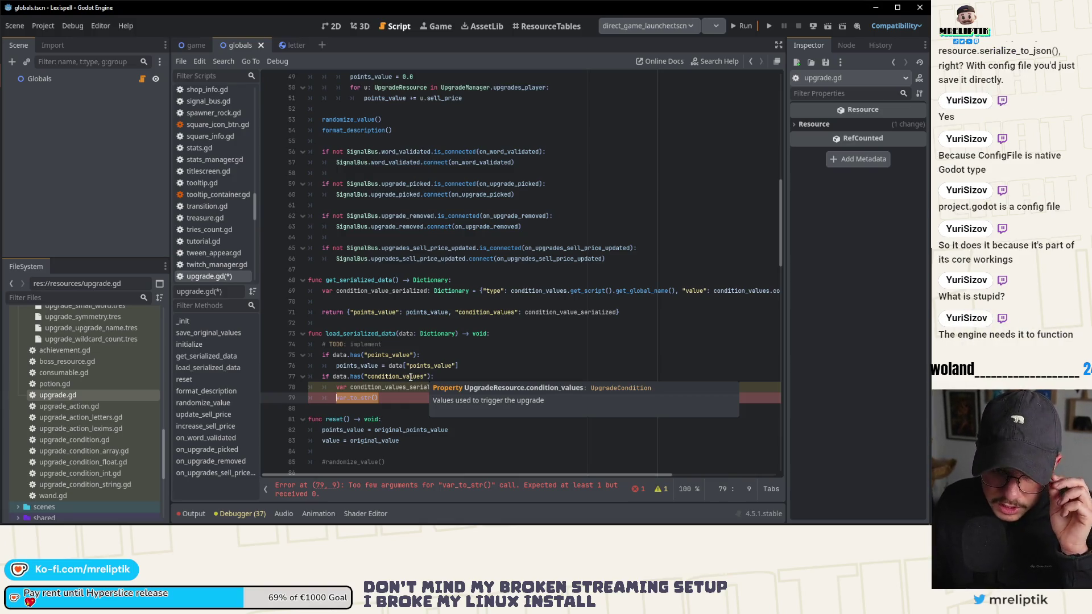
{"action": "left_click", "coordinate": [394, 399]}
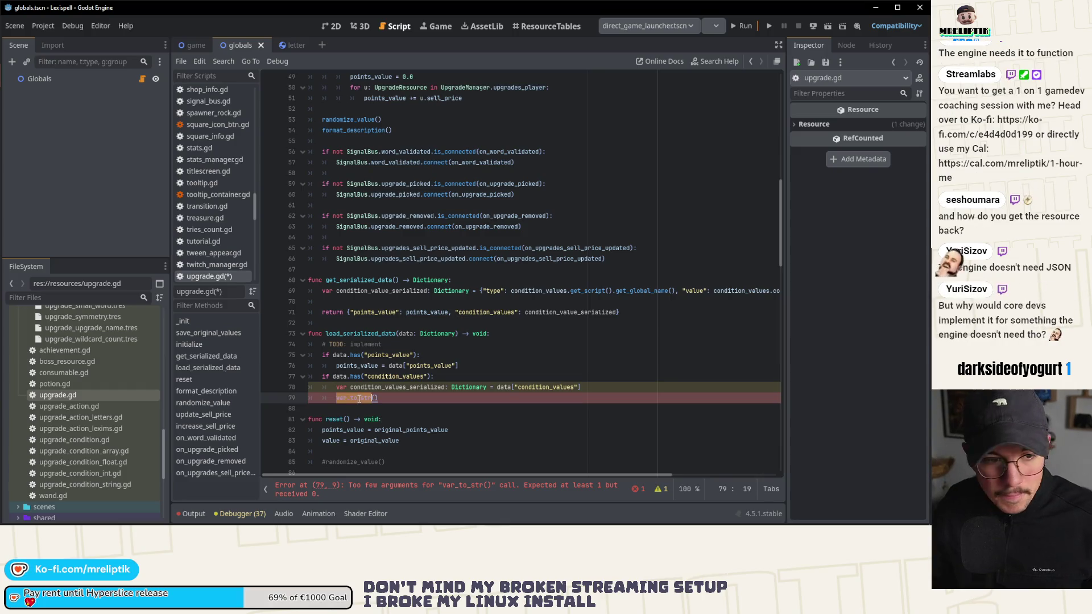
Check the var_to_str documentation popup, then open globals.gd from the Globals node
{"action": "key", "text": "Left"}
{"action": "key", "text": "Left"}
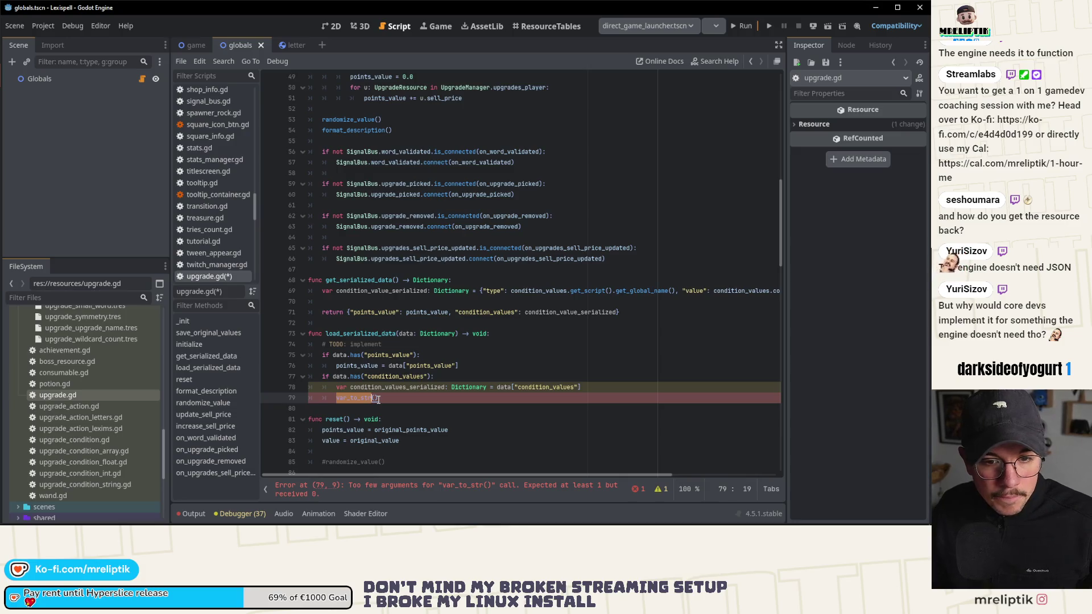
{"action": "key", "text": "Right"}
{"action": "key", "text": "Right"}
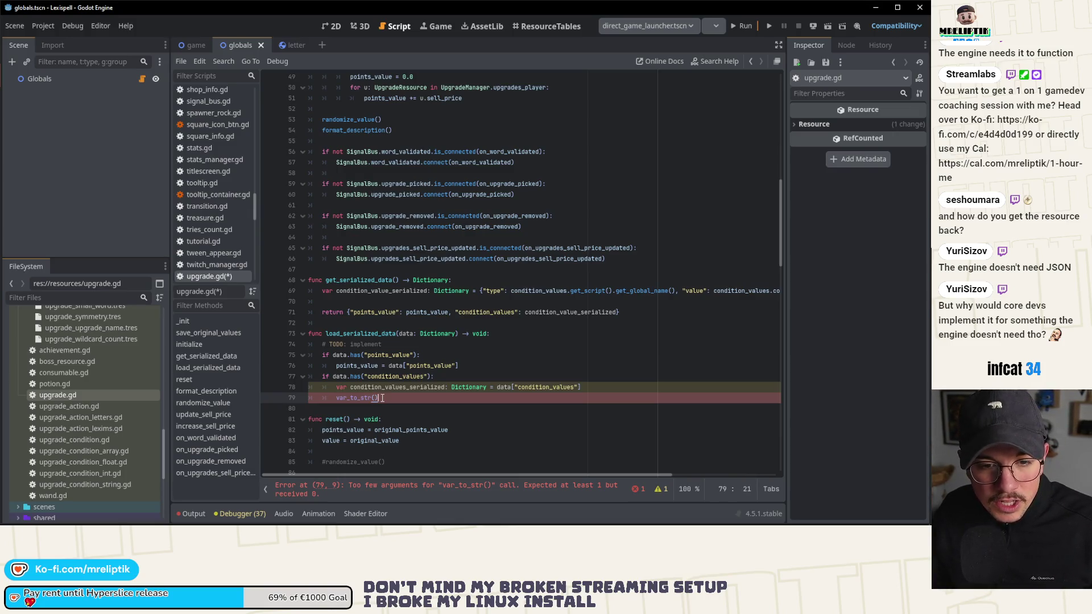
{"action": "left_click", "coordinate": [120, 78]}
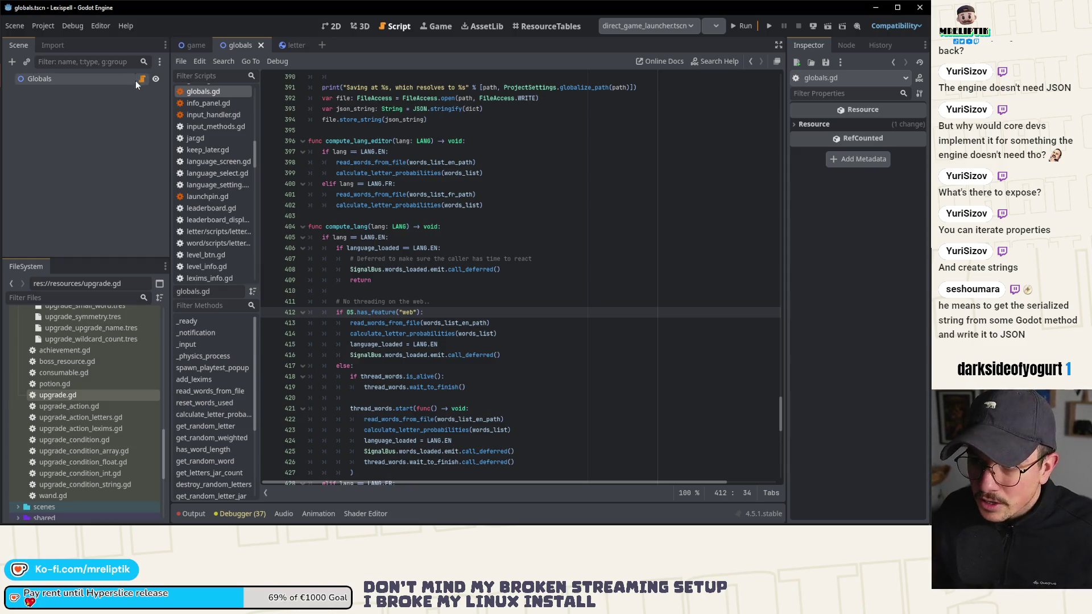
Reopen upgrade.gd from the FileSystem dock and select load_serialized_data on line 73
{"action": "key", "text": "Up"}
{"action": "key", "text": "Up"}
{"action": "key", "text": "Up"}
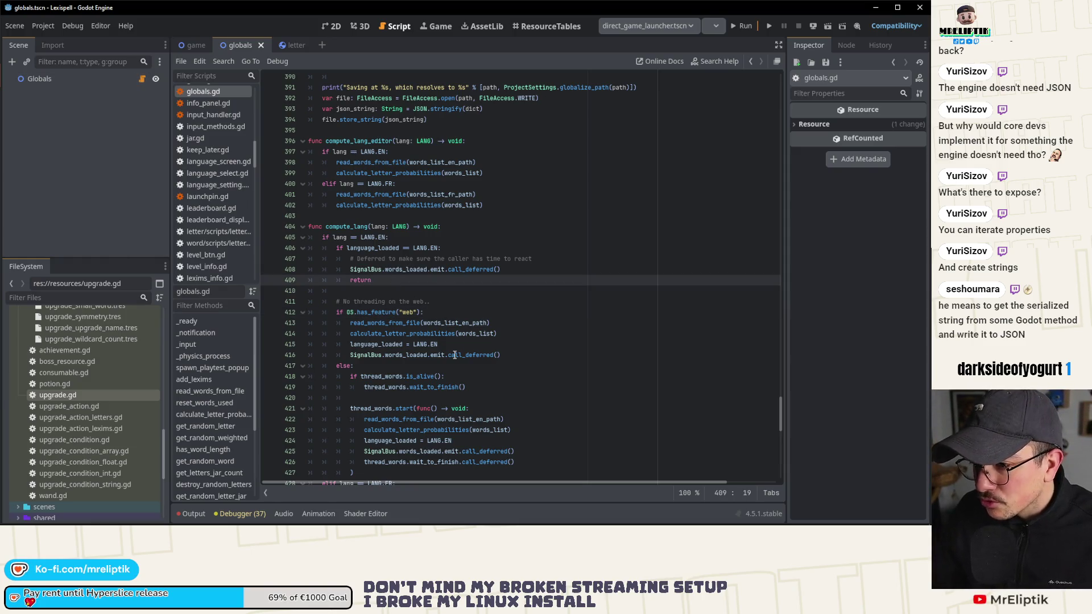
{"action": "scroll", "coordinate": [121, 431], "scroll_direction": "down", "scroll_amount": 5}
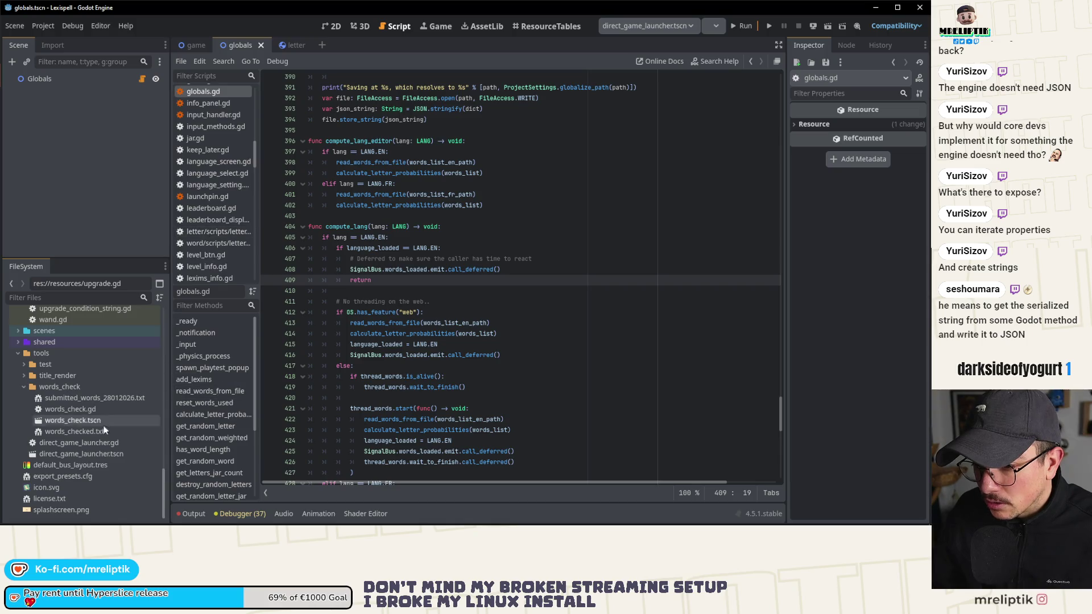
{"action": "scroll", "coordinate": [85, 449], "scroll_direction": "up", "scroll_amount": 5}
{"action": "double_click", "coordinate": [57, 348]}
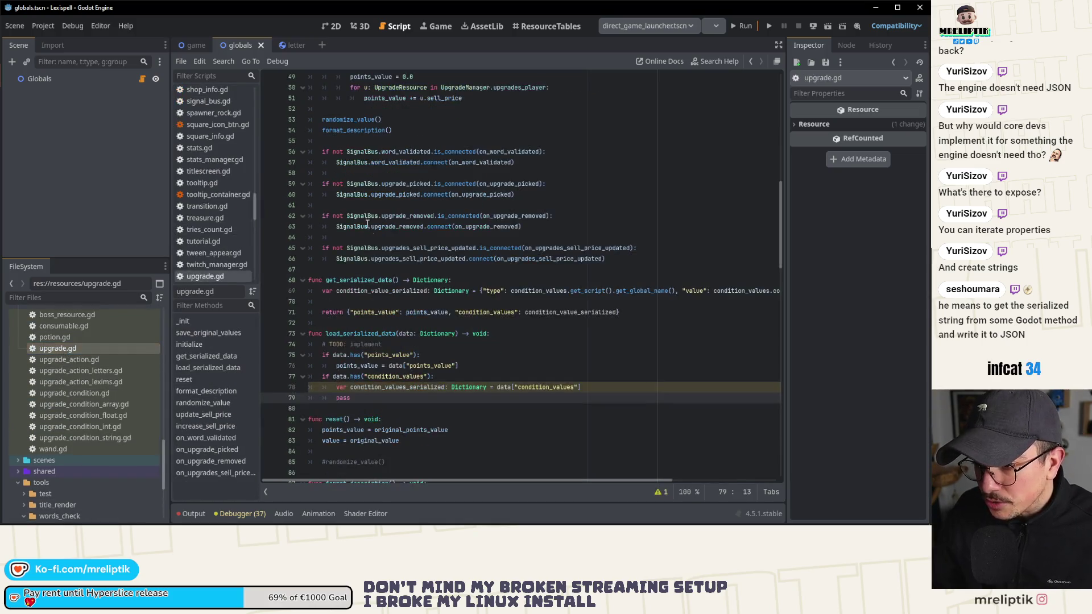
{"action": "double_click", "coordinate": [384, 334]}
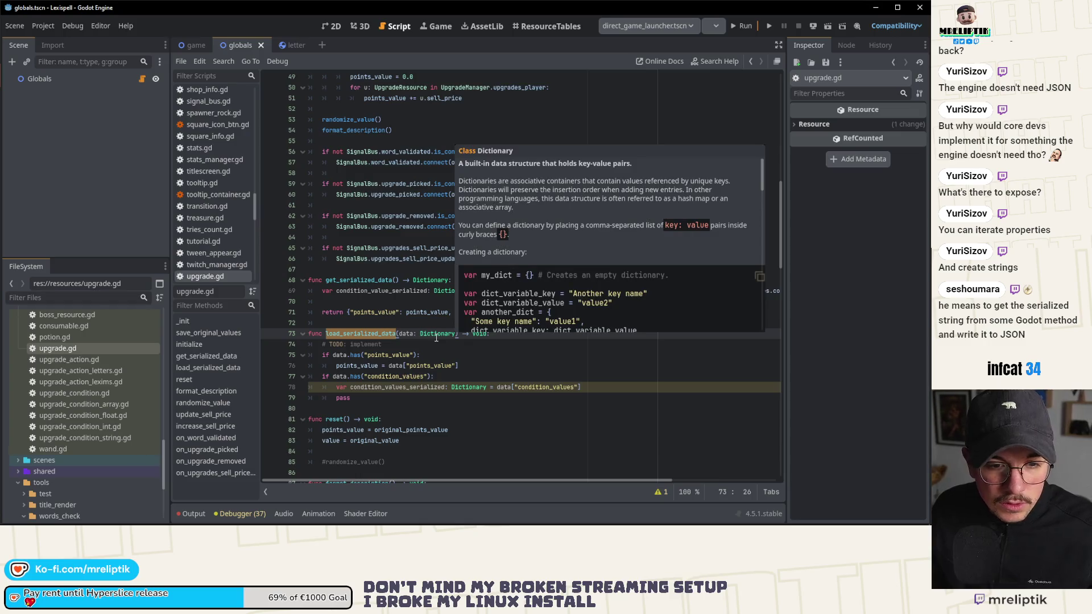
{"action": "left_click", "coordinate": [341, 270]}
{"action": "left_click", "coordinate": [630, 313]}
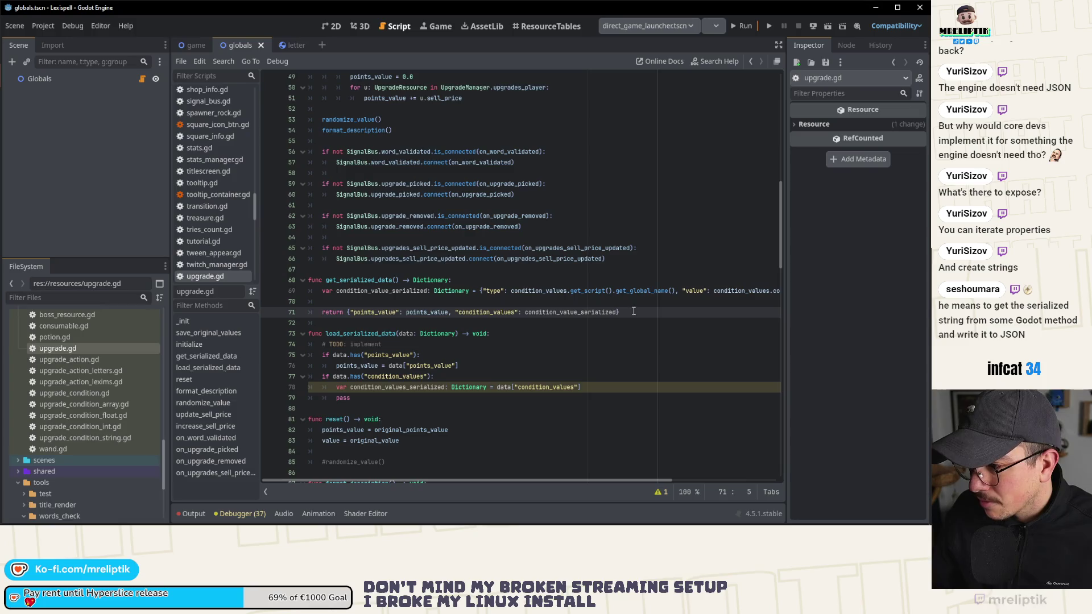
{"action": "key", "text": "ctrl+shift+d"}
{"action": "key", "text": "Up"}
{"action": "key", "text": "ctrl+k"}
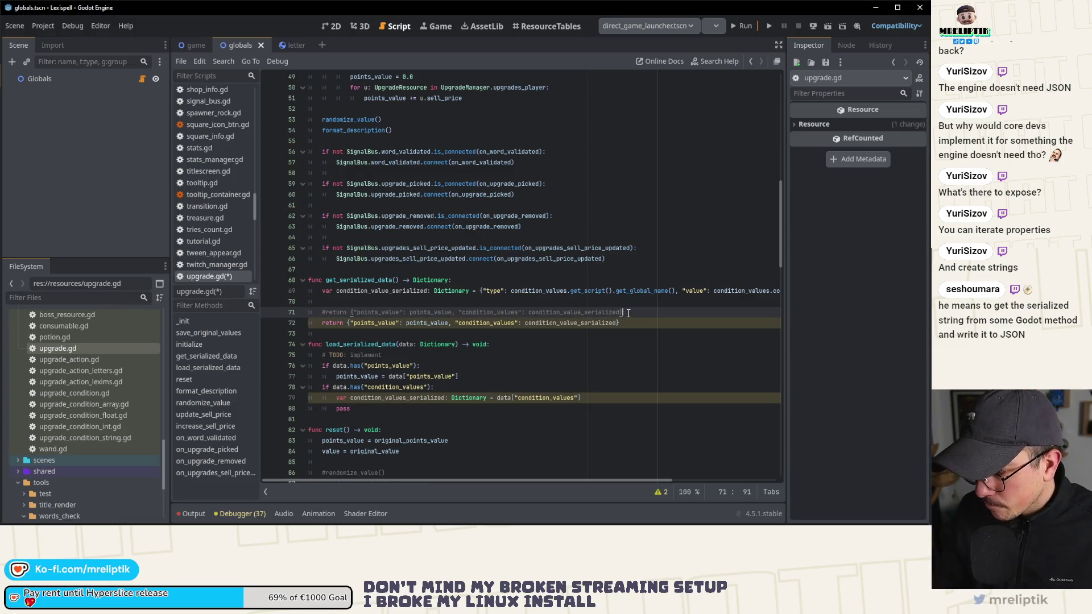
{"action": "key", "text": "Down"}
{"action": "key", "text": "ctrl+shift+Left"}
{"action": "key", "text": "ctrl+shift+Left"}
{"action": "key", "text": "ctrl+shift+Left"}
{"action": "key", "text": "shift+Left"}
{"action": "key", "text": "shift+Left"}
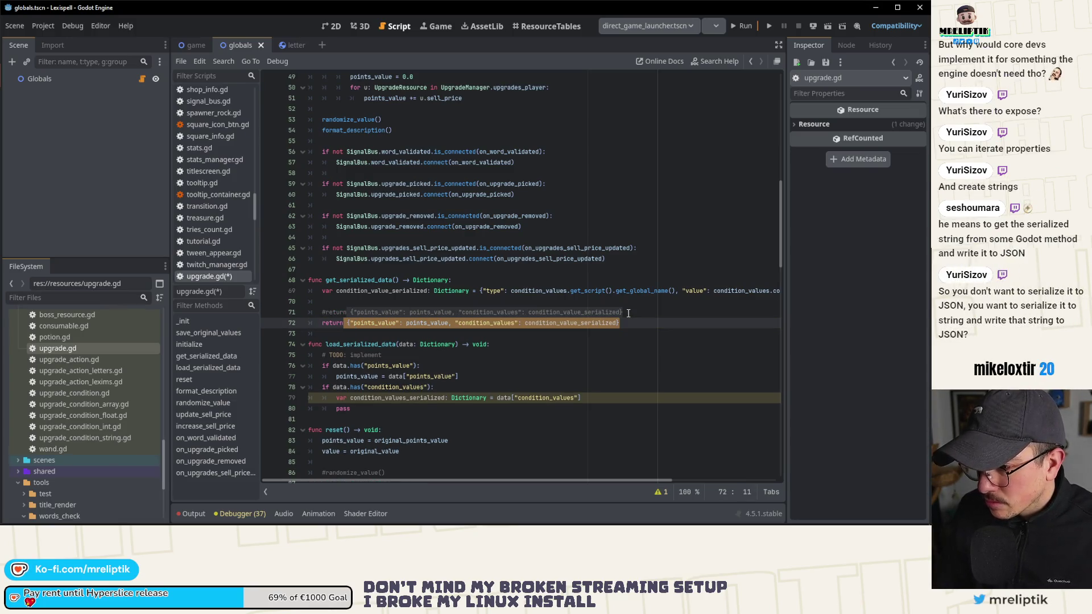
{"action": "type", "text": "var_to_str()"}
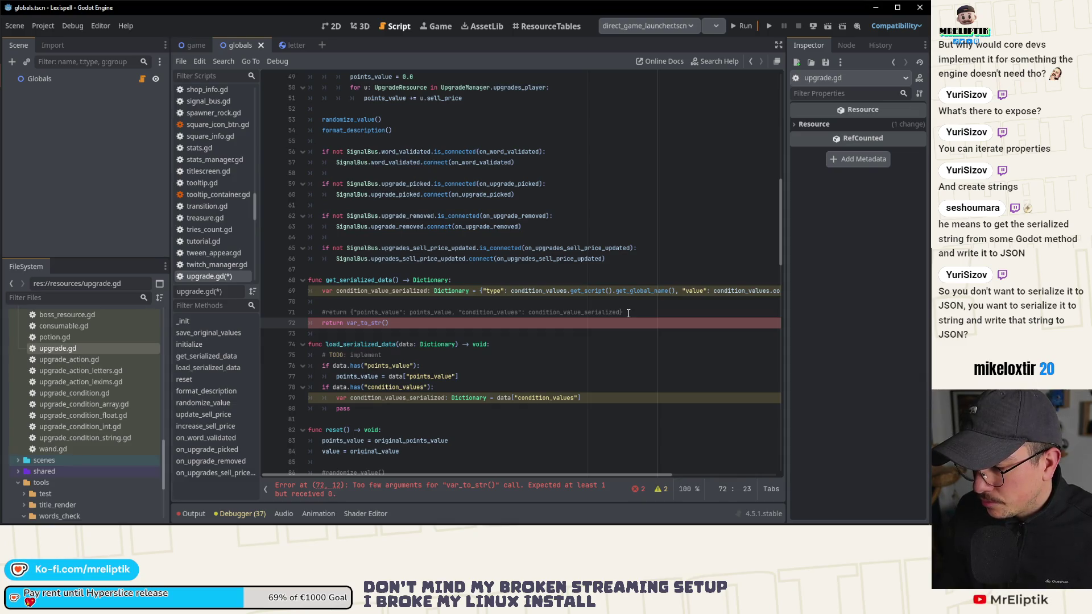
{"action": "key", "text": "ctrl+z"}
{"action": "key", "text": "ctrl+shift+z"}
{"action": "key", "text": "ctrl+shift+Left"}
{"action": "key", "text": "ctrl+shift+Left"}
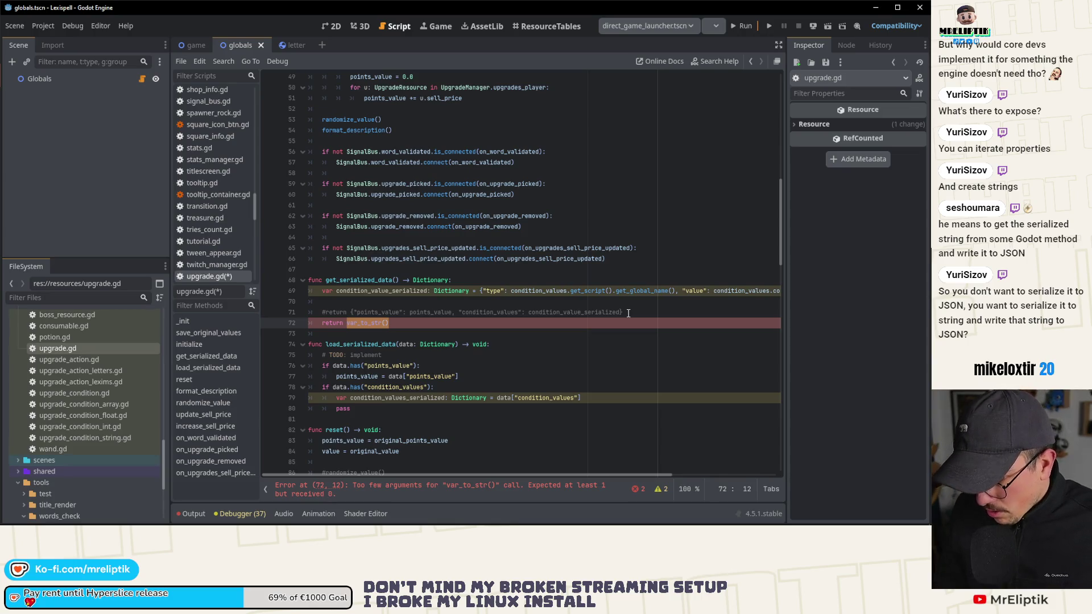
{"action": "left_click", "coordinate": [628, 313]}
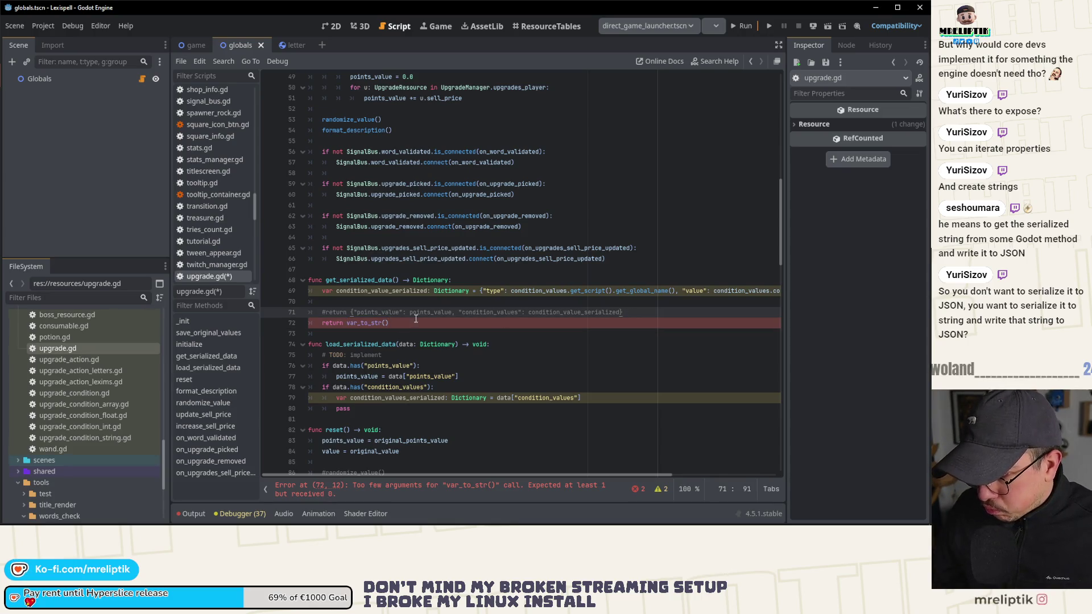
{"action": "key", "text": "ctrl+z"}
{"action": "key", "text": "ctrl+z"}
{"action": "key", "text": "ctrl+z"}
{"action": "key", "text": "ctrl+z"}
{"action": "key", "text": "ctrl+z"}
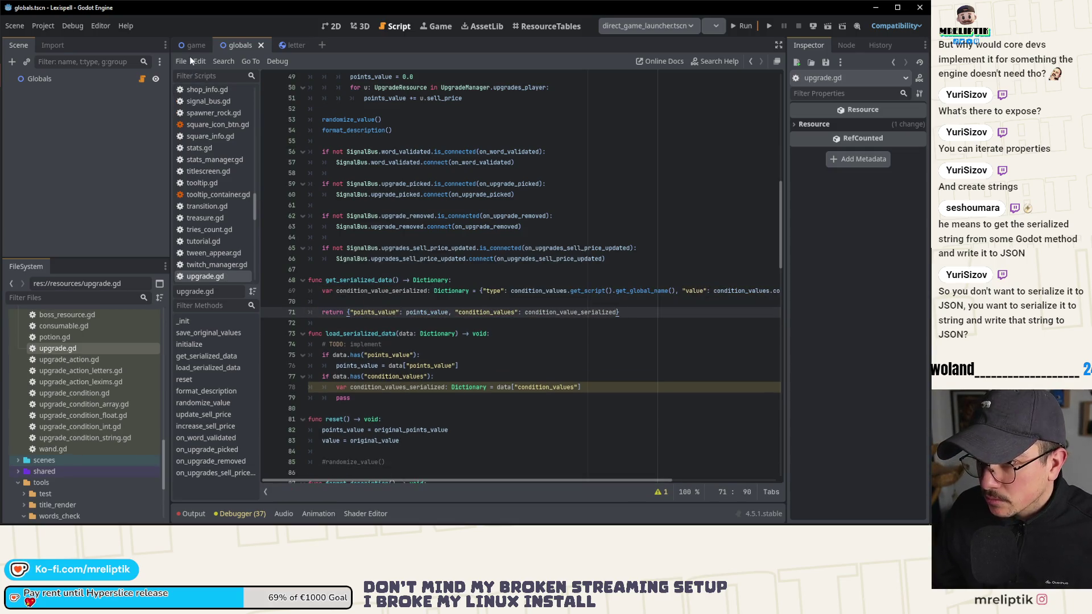
Widen the script and method lists by dragging their splitter to the right
{"action": "scroll", "coordinate": [218, 241], "scroll_direction": "down", "scroll_amount": 10}
{"action": "scroll", "coordinate": [218, 241], "scroll_direction": "down", "scroll_amount": 5}
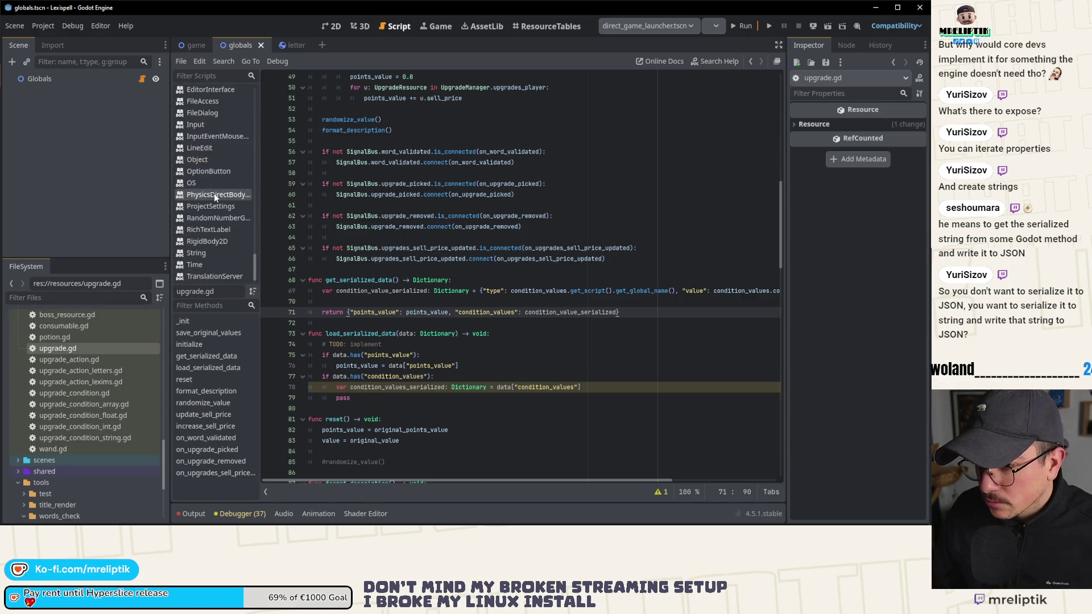
{"action": "scroll", "coordinate": [215, 194], "scroll_direction": "up", "scroll_amount": 6}
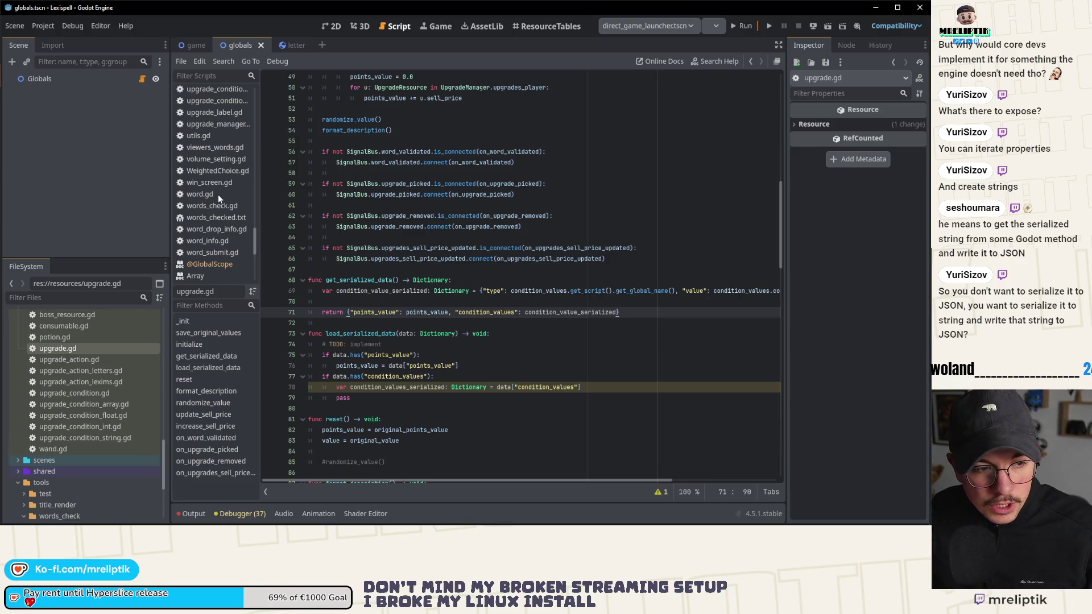
{"action": "scroll", "coordinate": [218, 195], "scroll_direction": "down", "scroll_amount": 3}
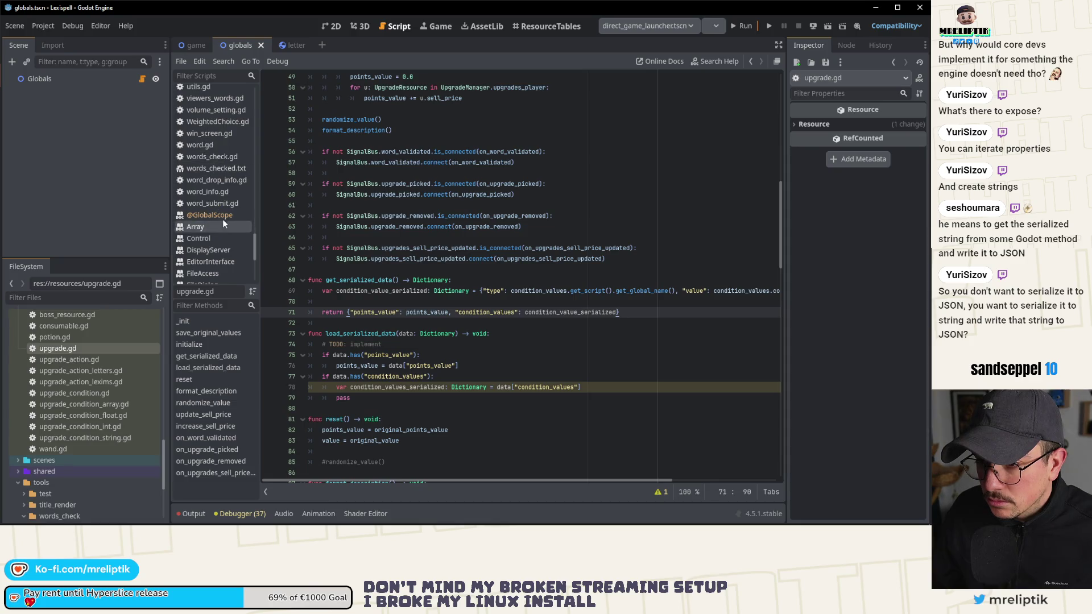
{"action": "mouse_move", "coordinate": [258, 211]}
{"action": "left_mouse_down"}
{"action": "mouse_move", "coordinate": [310, 211]}
{"action": "mouse_move", "coordinate": [301, 211]}
{"action": "left_mouse_up"}
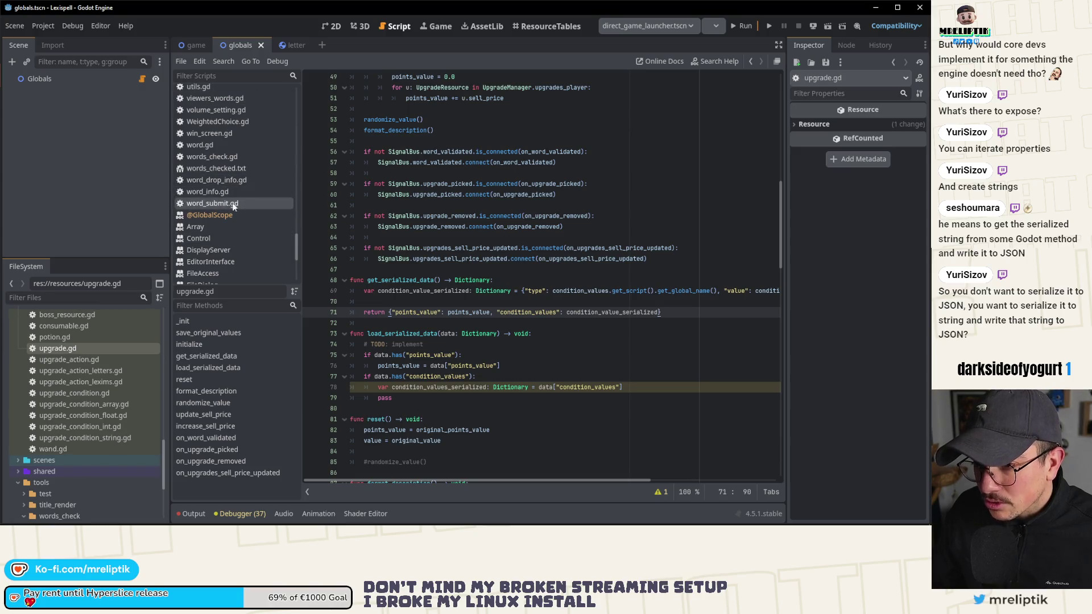
Open stats.gd and scroll to its fill_in_stats function
{"action": "scroll", "coordinate": [231, 197], "scroll_direction": "up", "scroll_amount": 6}
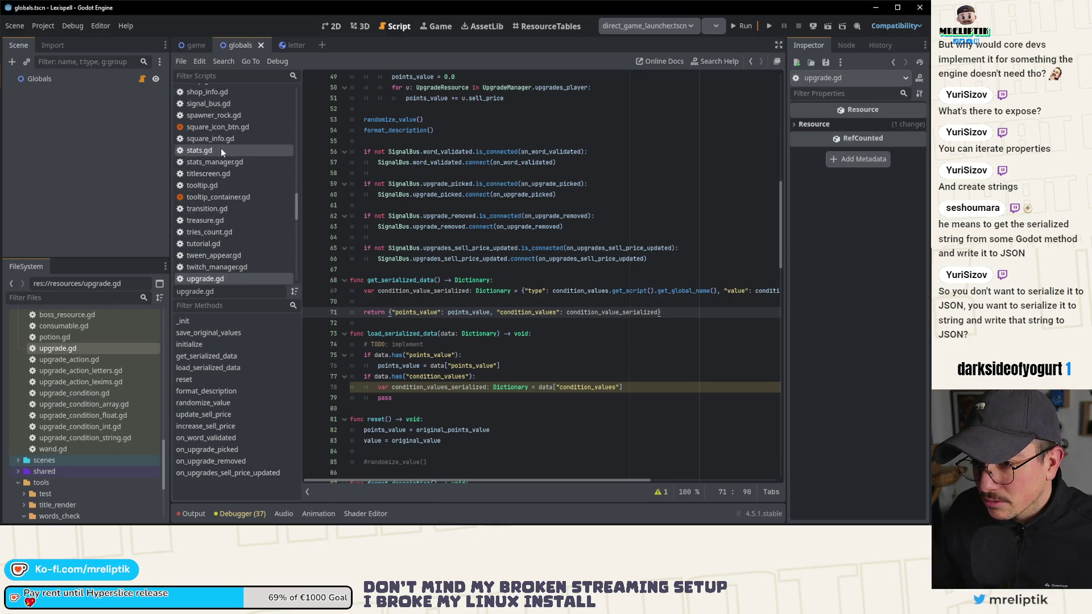
{"action": "left_click", "coordinate": [220, 149]}
{"action": "scroll", "coordinate": [406, 336], "scroll_direction": "down", "scroll_amount": 2}
{"action": "scroll", "coordinate": [405, 335], "scroll_direction": "up", "scroll_amount": 2}
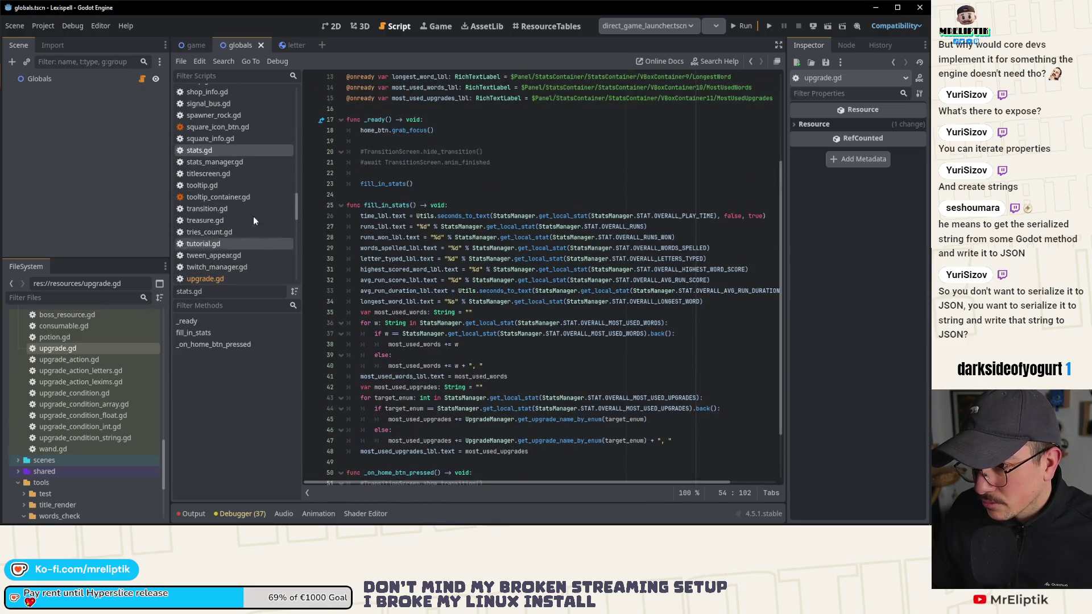
{"action": "scroll", "coordinate": [235, 147], "scroll_direction": "up", "scroll_amount": 2}
{"action": "scroll", "coordinate": [229, 164], "scroll_direction": "up", "scroll_amount": 3}
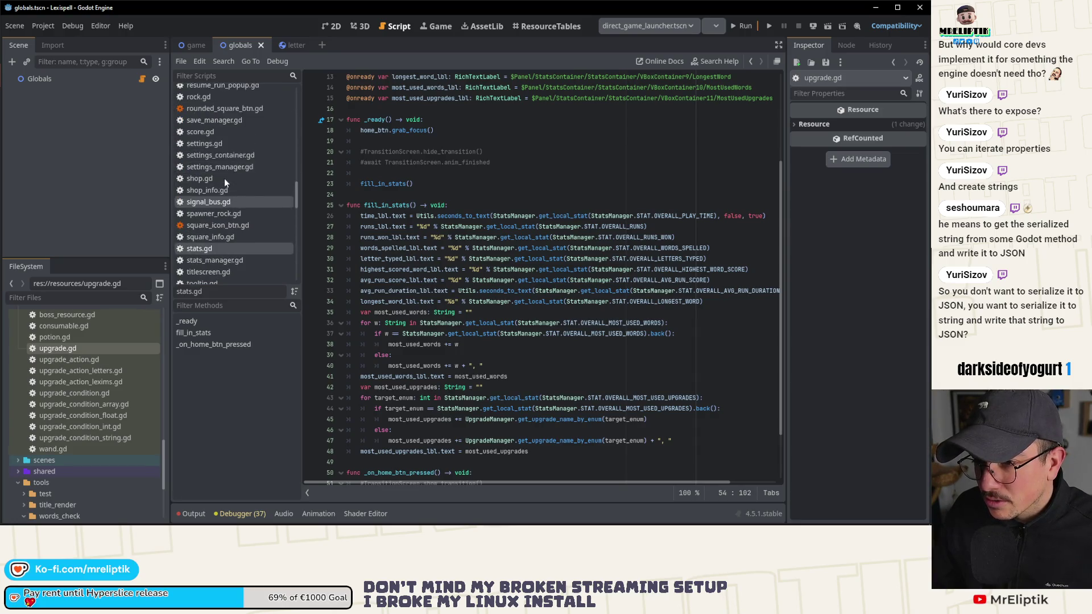
From save_manager.gd line 153, jump to get_serialized_upgrades_player's definition in upgrade_manager.gd
{"action": "left_click", "coordinate": [214, 170]}
{"action": "left_click", "coordinate": [447, 451]}
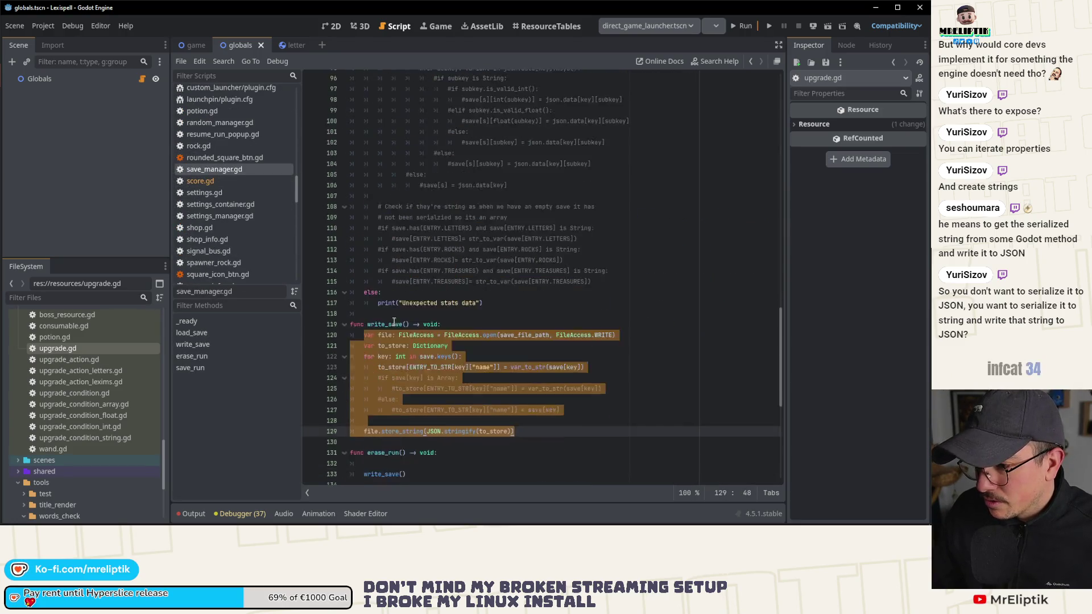
{"action": "scroll", "coordinate": [505, 361], "scroll_direction": "down", "scroll_amount": 11}
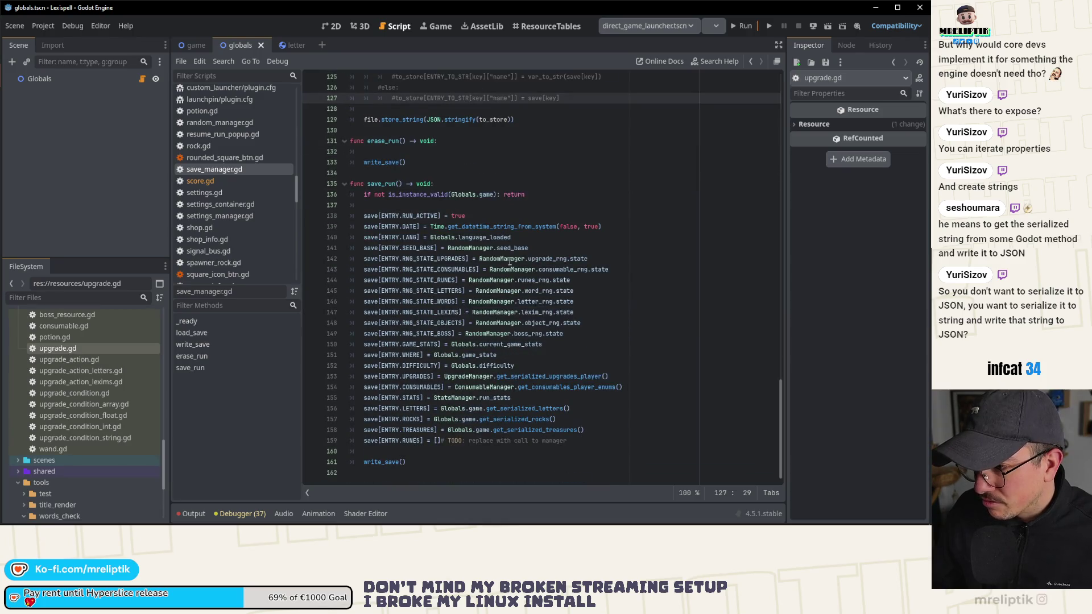
{"action": "double_click", "coordinate": [523, 377]}
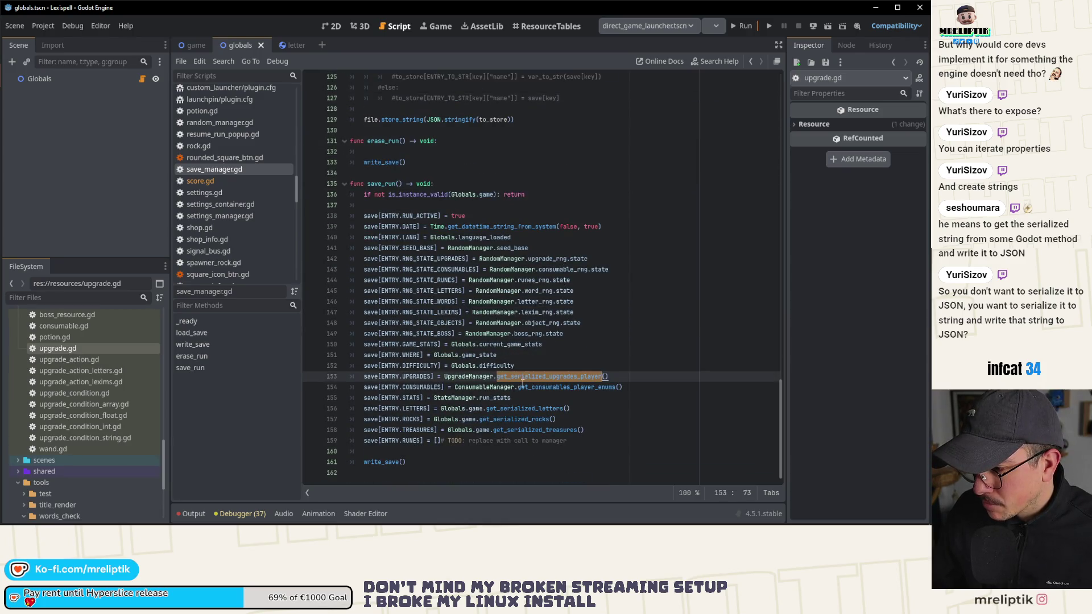
{"action": "mouse_move", "coordinate": [510, 396]}
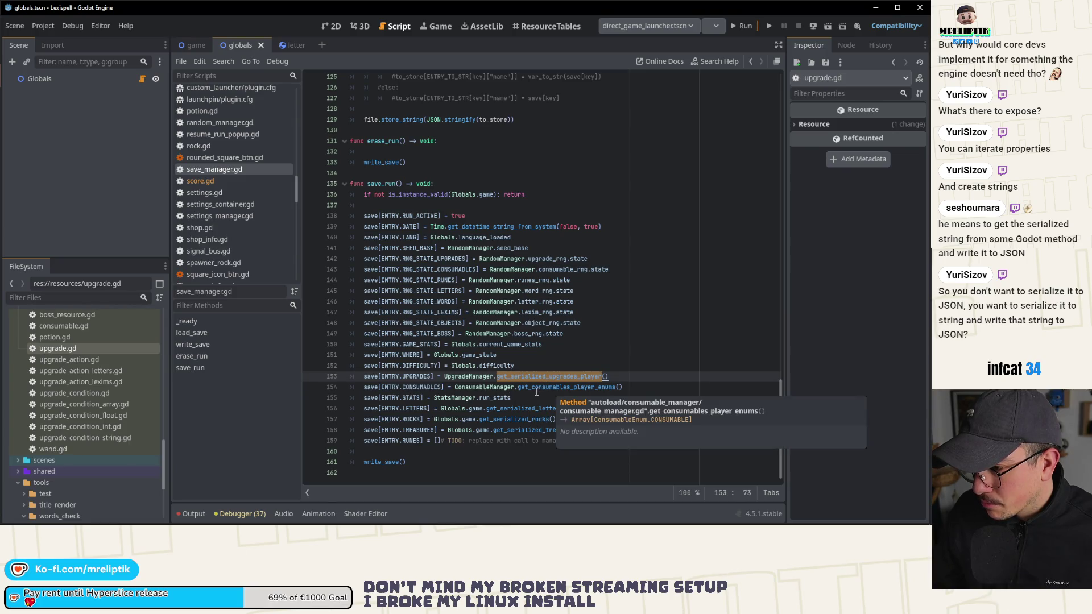
{"action": "left_click", "coordinate": [533, 387]}
{"action": "double_click", "coordinate": [547, 377]}
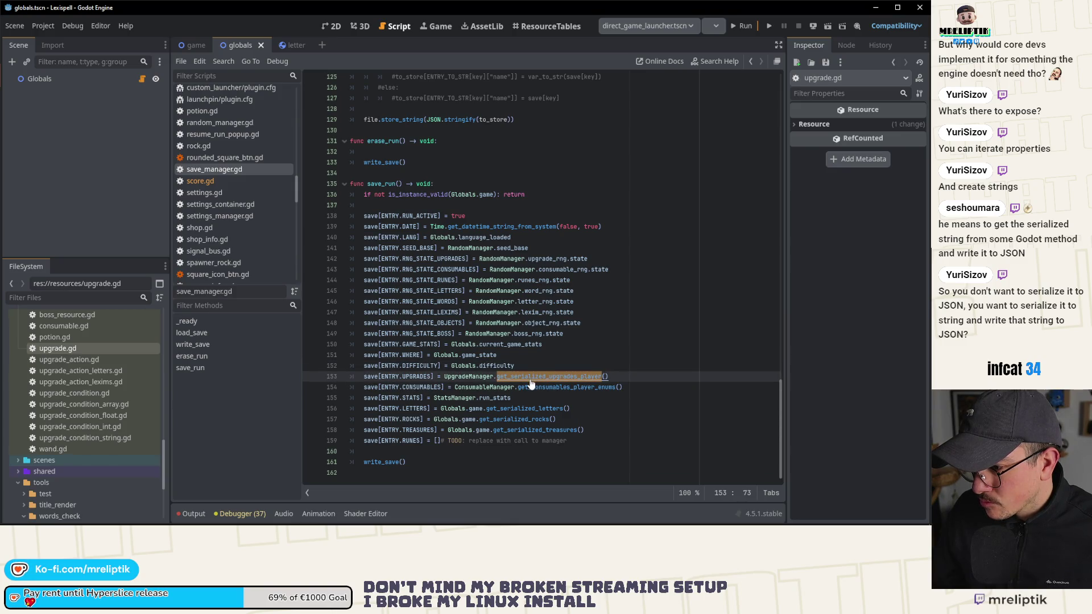
{"action": "left_click", "coordinate": [530, 379], "text": "ctrl"}
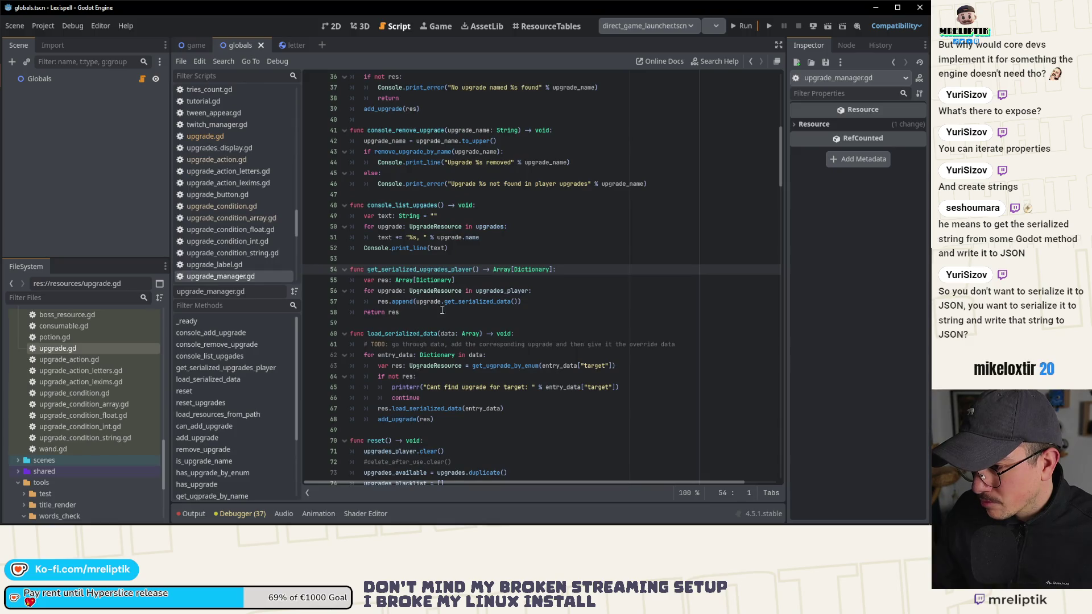
Duplicate and comment out the append line, replacing the copy's get_serialized_data() argument with upgrades, and save
{"action": "left_click", "coordinate": [398, 313]}
{"action": "left_click", "coordinate": [419, 304]}
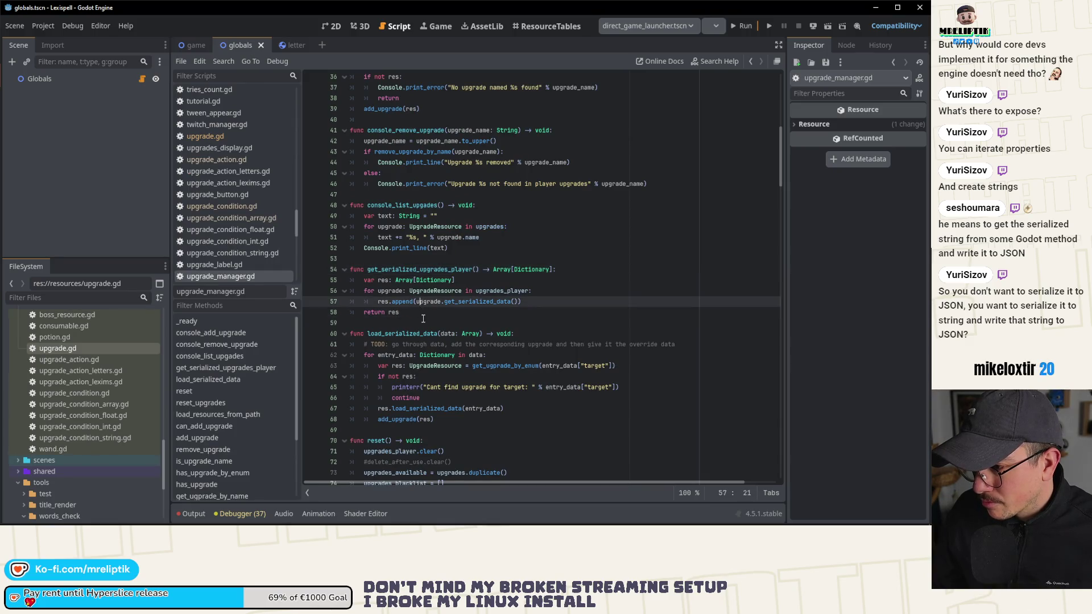
{"action": "left_click", "coordinate": [533, 300]}
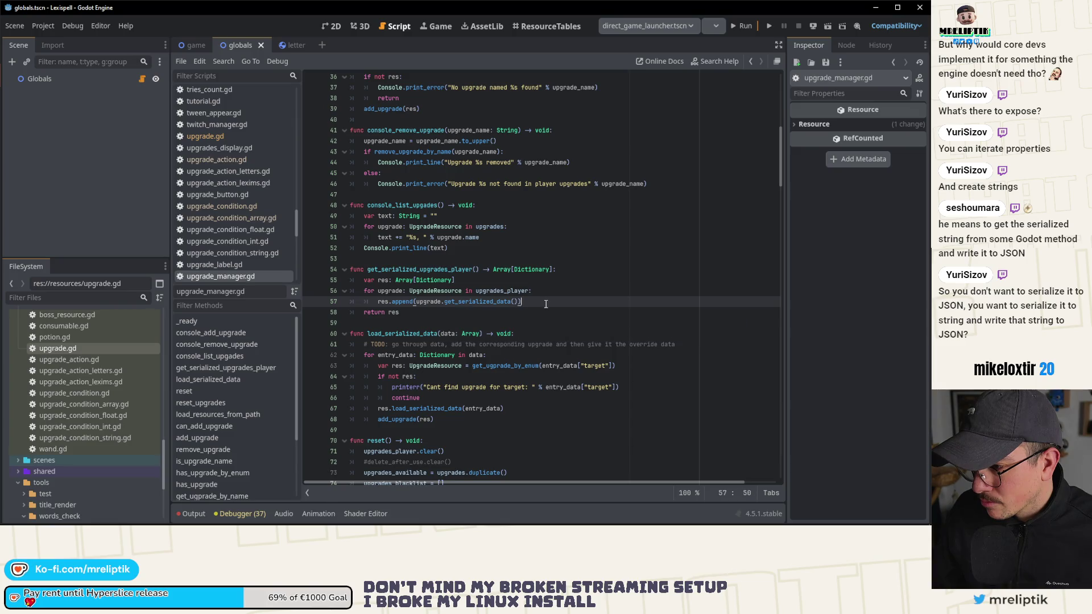
{"action": "key", "text": "ctrl+shift+d"}
{"action": "key", "text": "ctrl+k"}
{"action": "key", "text": "Down"}
{"action": "key", "text": "Left"}
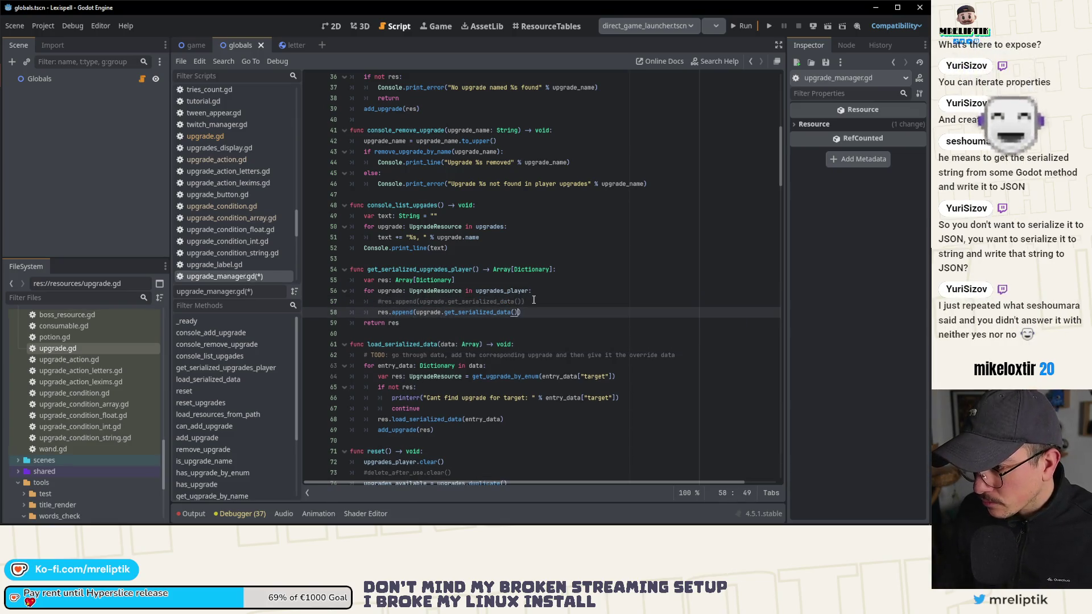
{"action": "key", "text": "ctrl+shift+Left"}
{"action": "key", "text": "ctrl+shift+Left"}
{"action": "key", "text": "ctrl+shift+Left"}
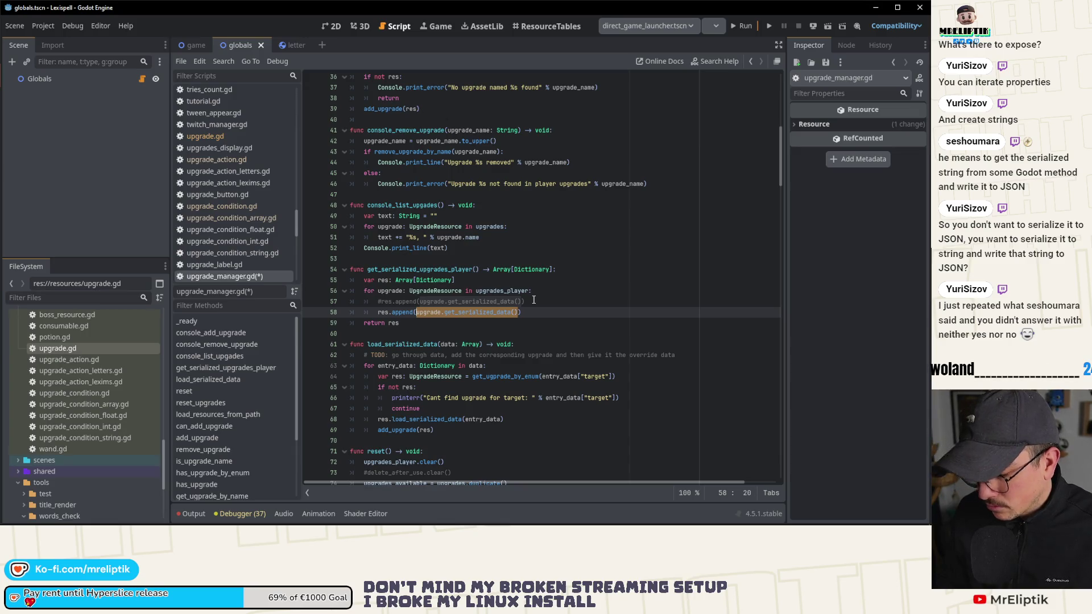
{"action": "type", "text": "upgrades"}
{"action": "key", "text": "ctrl+s"}
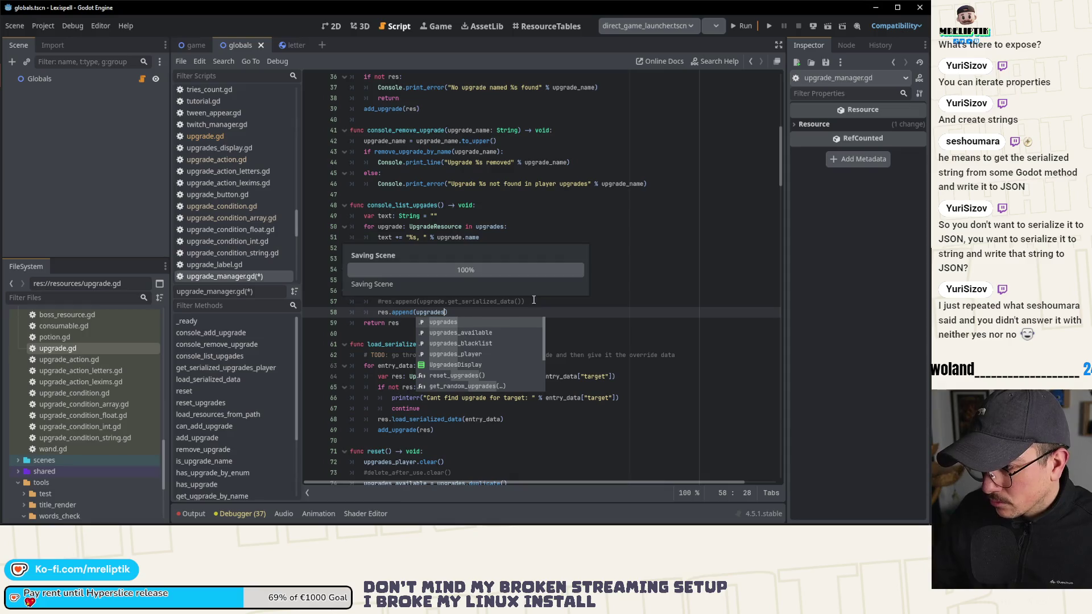
Change the res array and return type from Dictionary to UpgradeResource, save, then switch to globals.gd
{"action": "double_click", "coordinate": [430, 290]}
{"action": "key", "text": "ctrl+c"}
{"action": "double_click", "coordinate": [429, 280]}
{"action": "key", "text": "ctrl+v"}
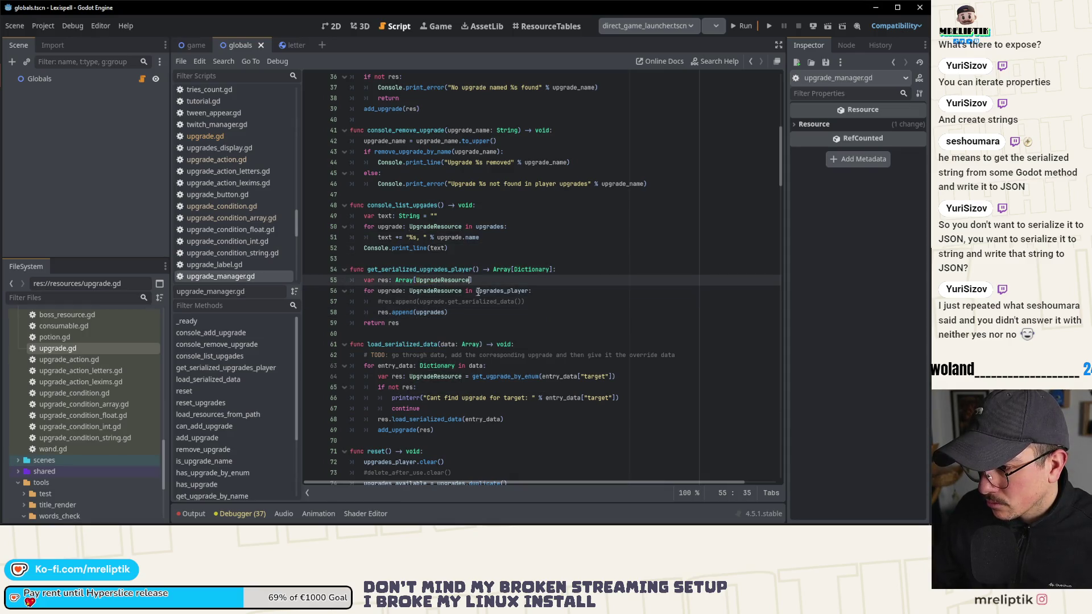
{"action": "double_click", "coordinate": [521, 269]}
{"action": "key", "text": "ctrl+v"}
{"action": "key", "text": "ctrl+s"}
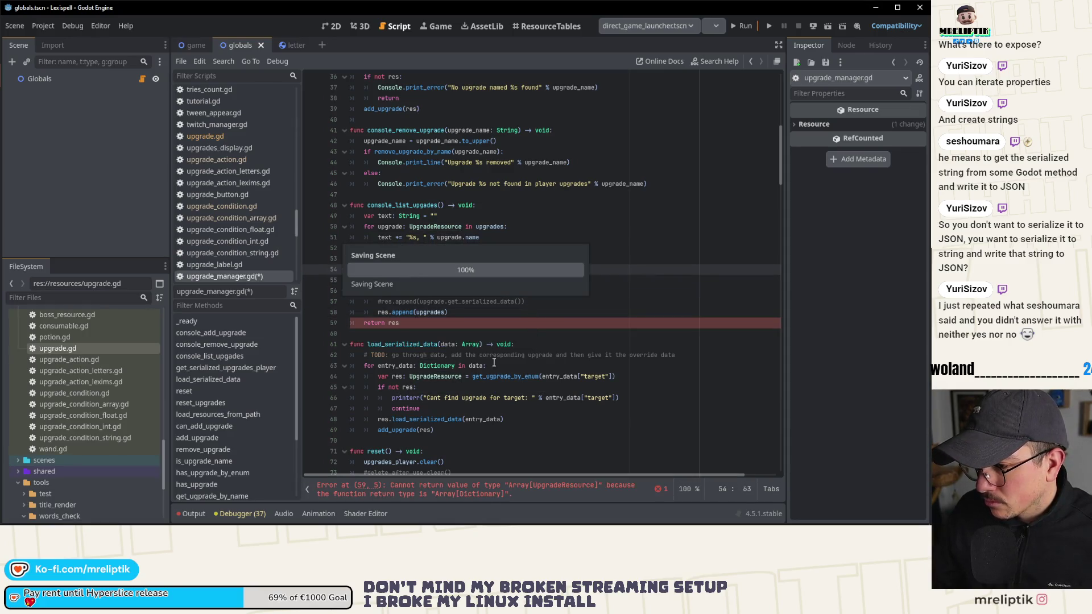
{"action": "left_click", "coordinate": [143, 79]}
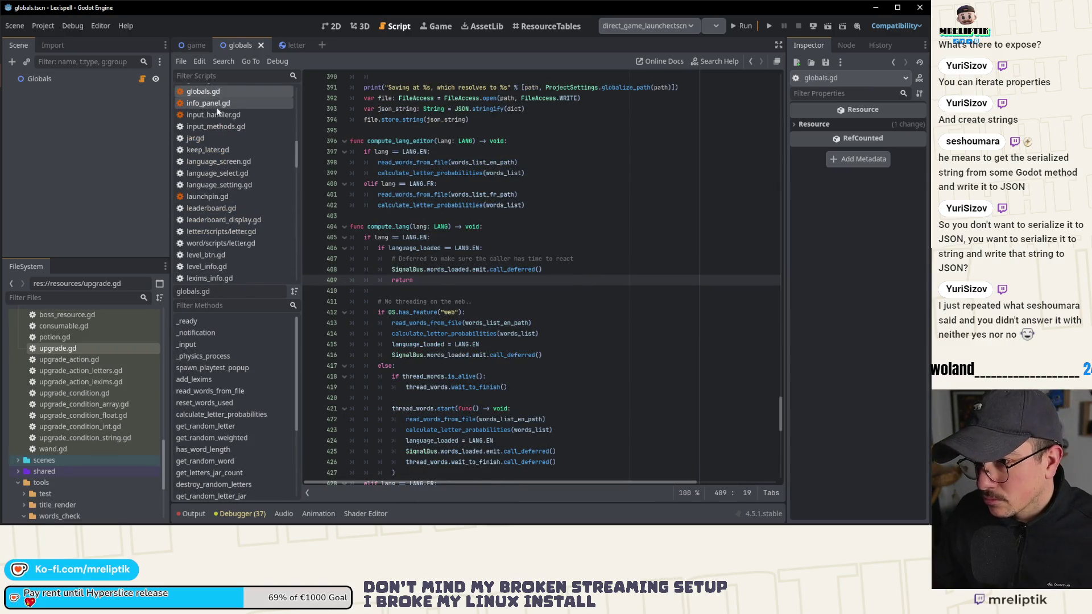
Review the return on line 409 in globals.gd's save code
{"action": "scroll", "coordinate": [233, 161], "scroll_direction": "up", "scroll_amount": 3}
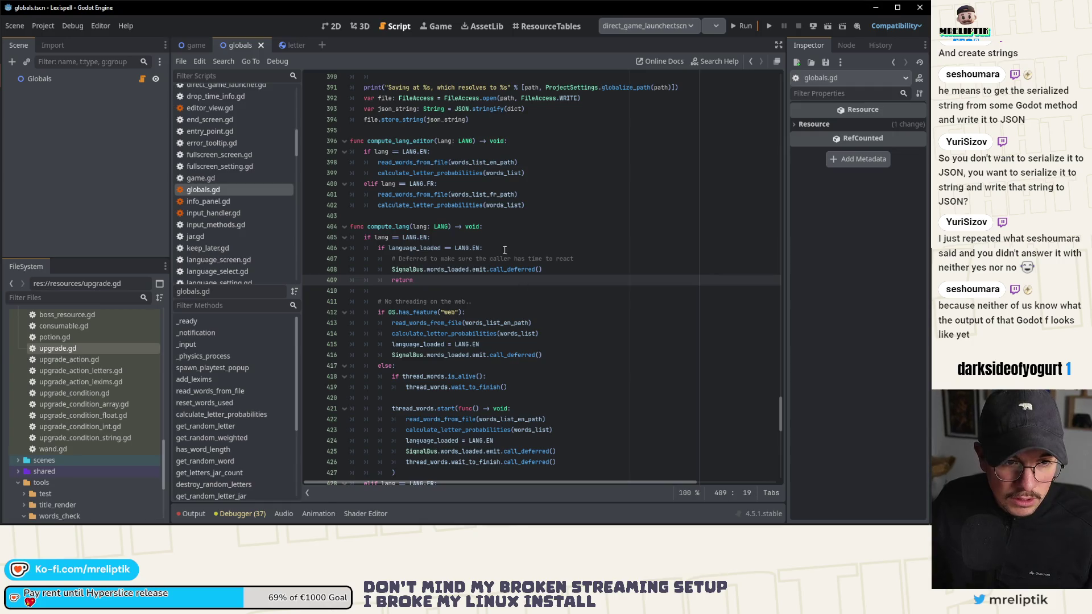
{"action": "double_click", "coordinate": [429, 280]}
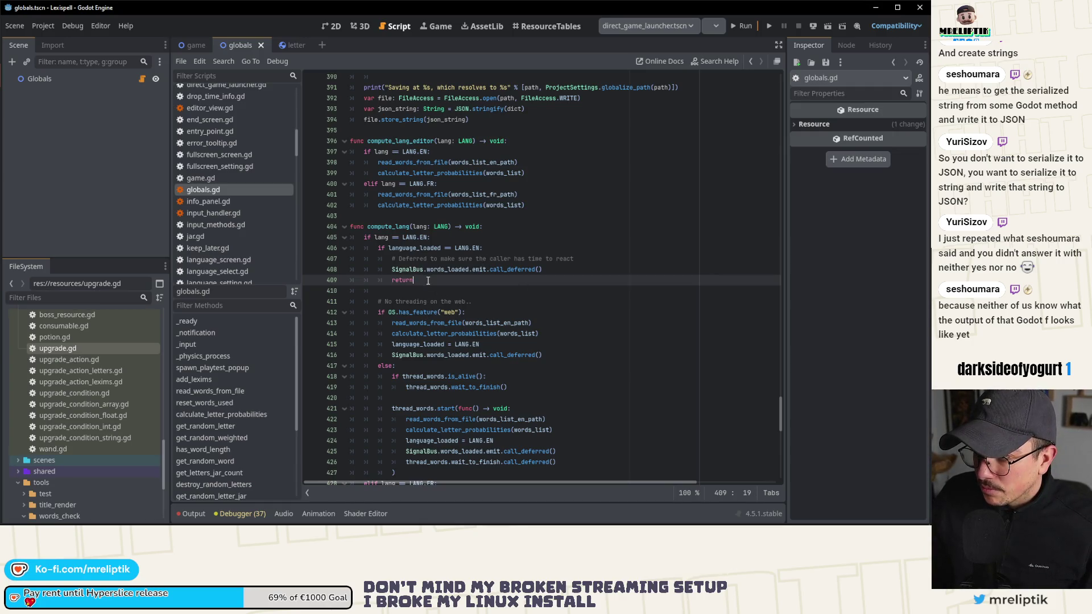
{"action": "scroll", "coordinate": [449, 281], "scroll_direction": "up", "scroll_amount": 2}
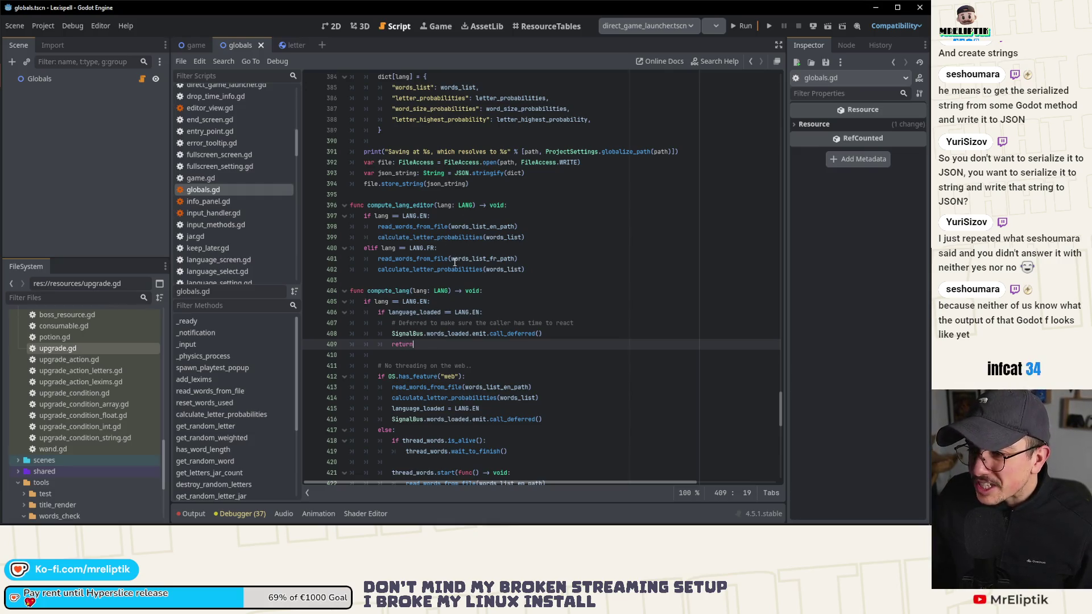
{"action": "double_click", "coordinate": [425, 348]}
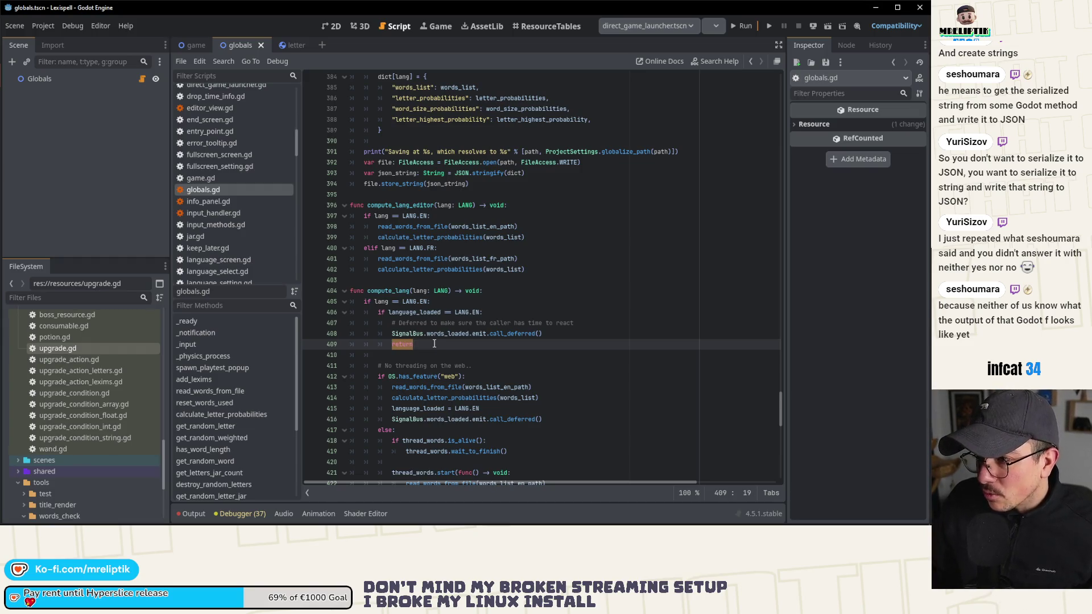
{"action": "scroll", "coordinate": [434, 344], "scroll_direction": "up", "scroll_amount": 4}
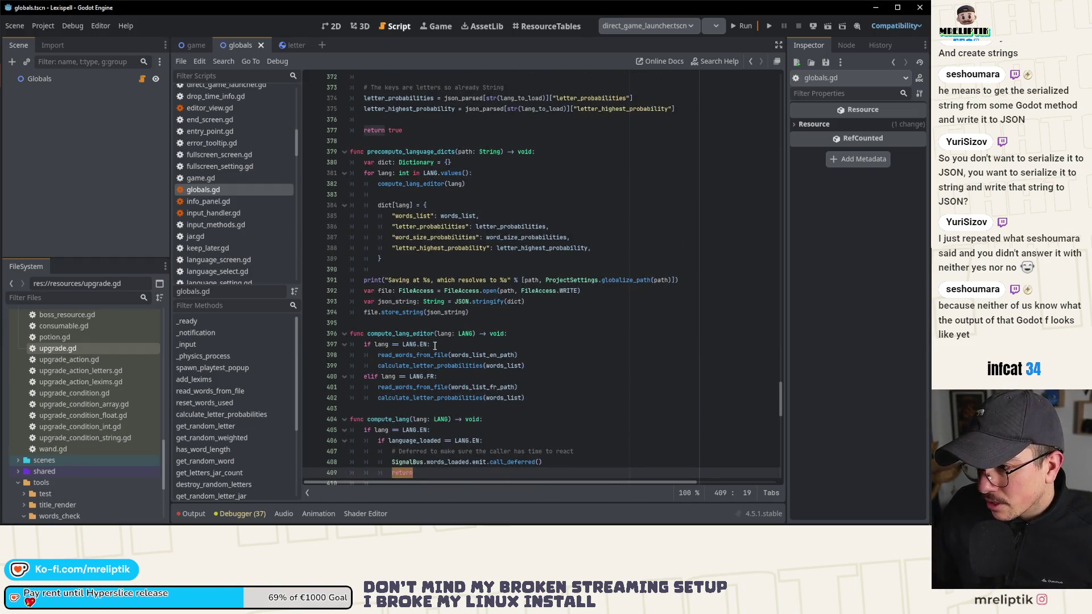
{"action": "scroll", "coordinate": [434, 345], "scroll_direction": "down", "scroll_amount": 3}
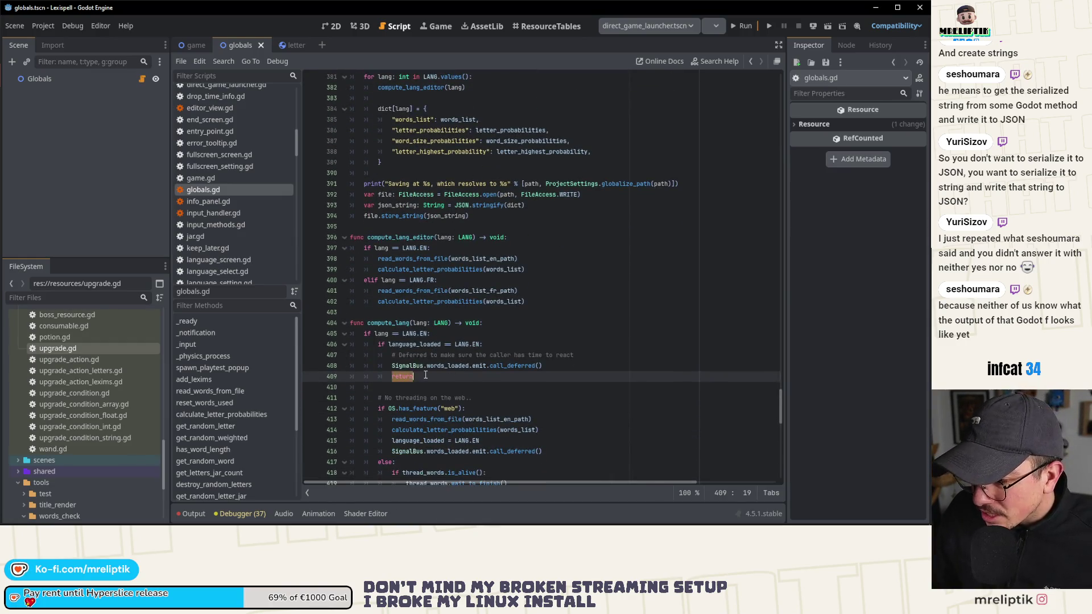
{"action": "scroll", "coordinate": [432, 356], "scroll_direction": "down", "scroll_amount": 2}
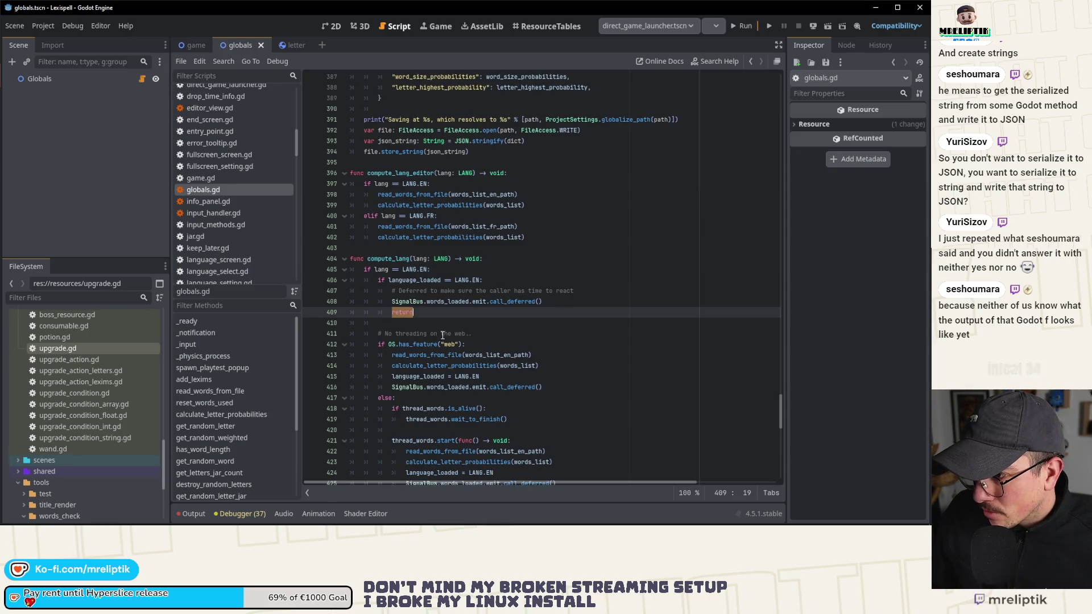
{"action": "scroll", "coordinate": [443, 330], "scroll_direction": "down", "scroll_amount": 2}
{"action": "scroll", "coordinate": [442, 337], "scroll_direction": "up", "scroll_amount": 2}
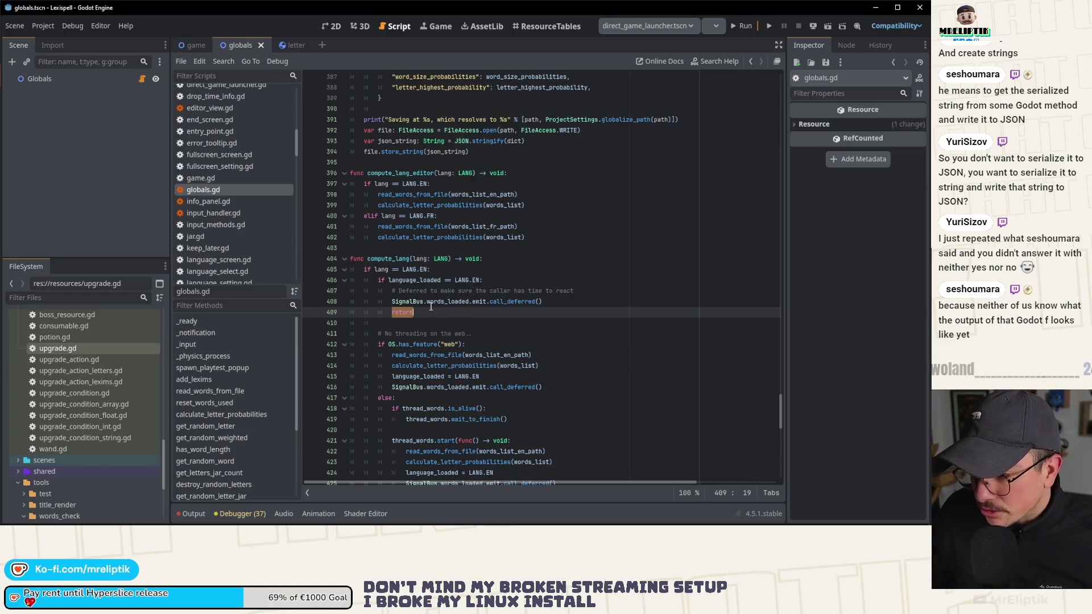
Look up JSON.stringify on line 393, then open save_manager.gd at save_run
{"action": "left_click", "coordinate": [494, 142]}
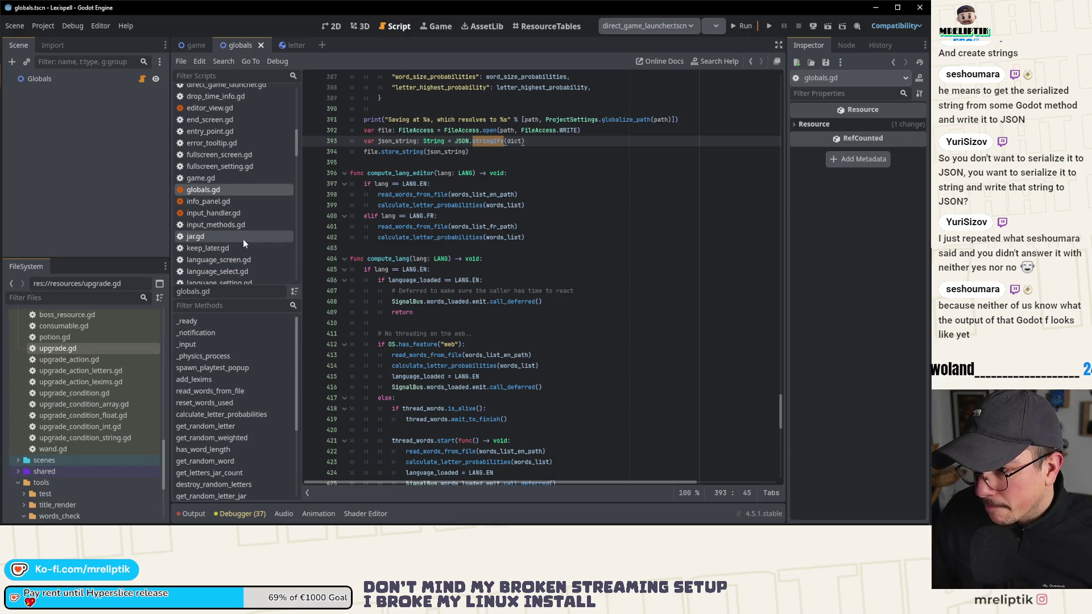
{"action": "key", "text": "ctrl+z"}
{"action": "key", "text": "ctrl+z"}
{"action": "key", "text": "ctrl+z"}
{"action": "key", "text": "ctrl+shift+z"}
{"action": "key", "text": "ctrl+shift+z"}
{"action": "key", "text": "ctrl+shift+z"}
{"action": "scroll", "coordinate": [229, 217], "scroll_direction": "down", "scroll_amount": 10}
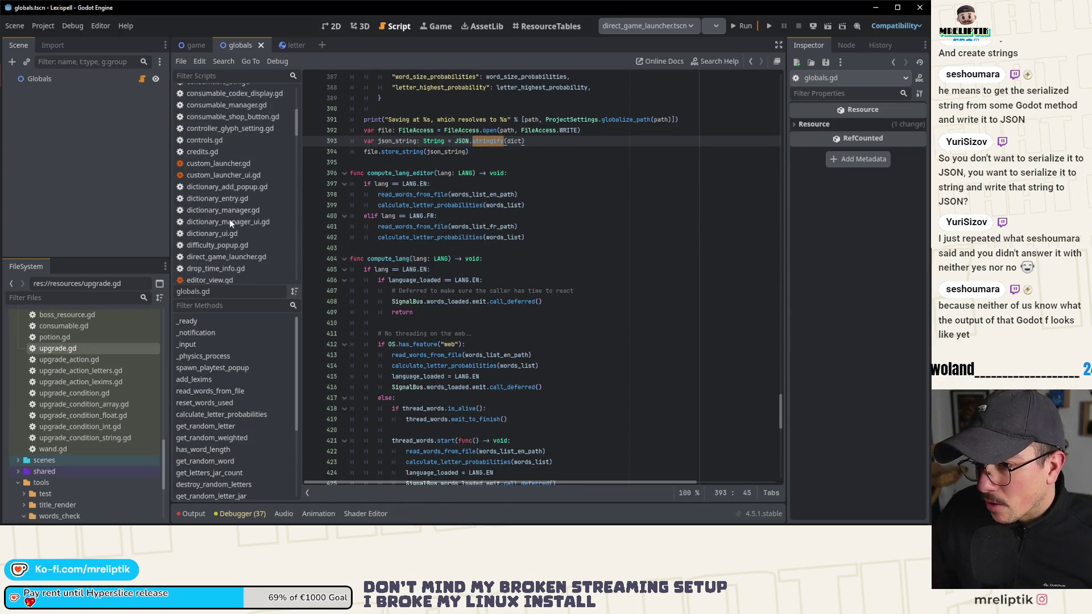
{"action": "scroll", "coordinate": [232, 228], "scroll_direction": "down", "scroll_amount": 5}
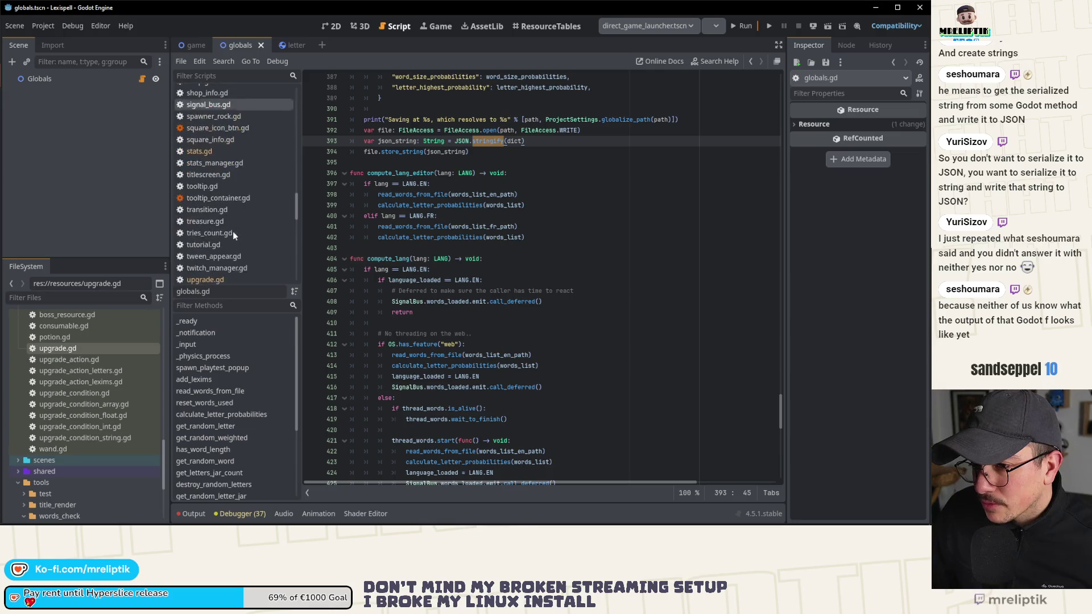
{"action": "left_click", "coordinate": [232, 123]}
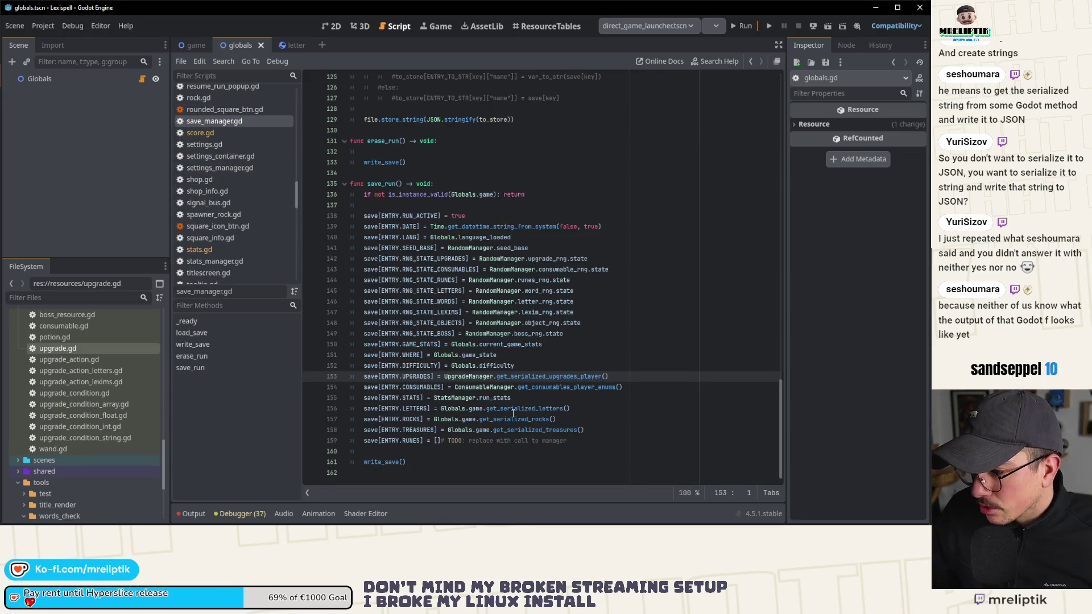
Add the missing () to the get_serialized_upgrades_player call on line 153 of save_manager.gd
{"action": "double_click", "coordinate": [547, 376]}
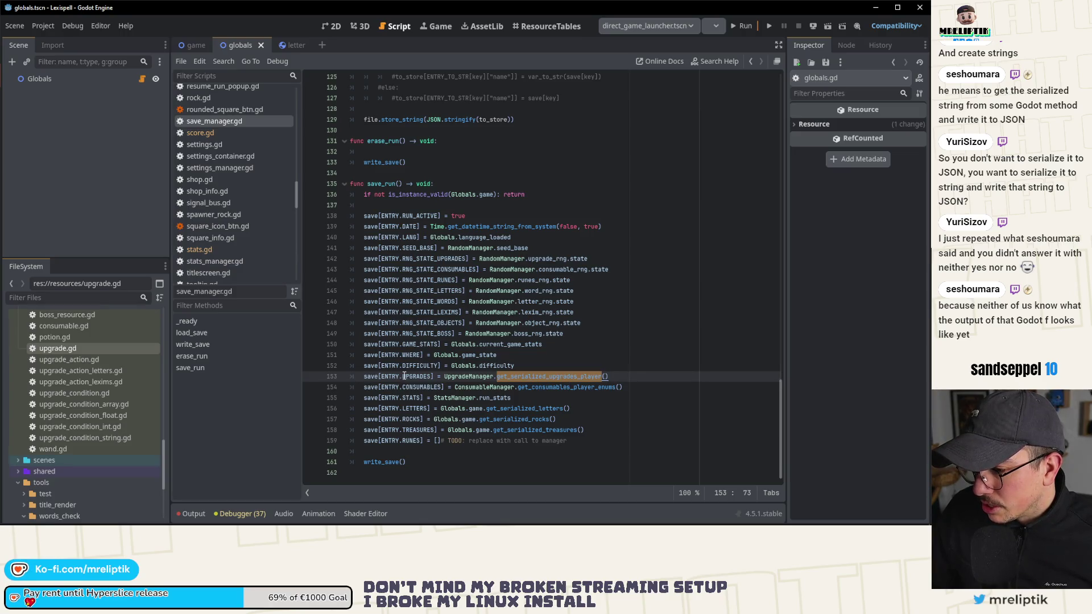
{"action": "scroll", "coordinate": [423, 376], "scroll_direction": "up", "scroll_amount": 10}
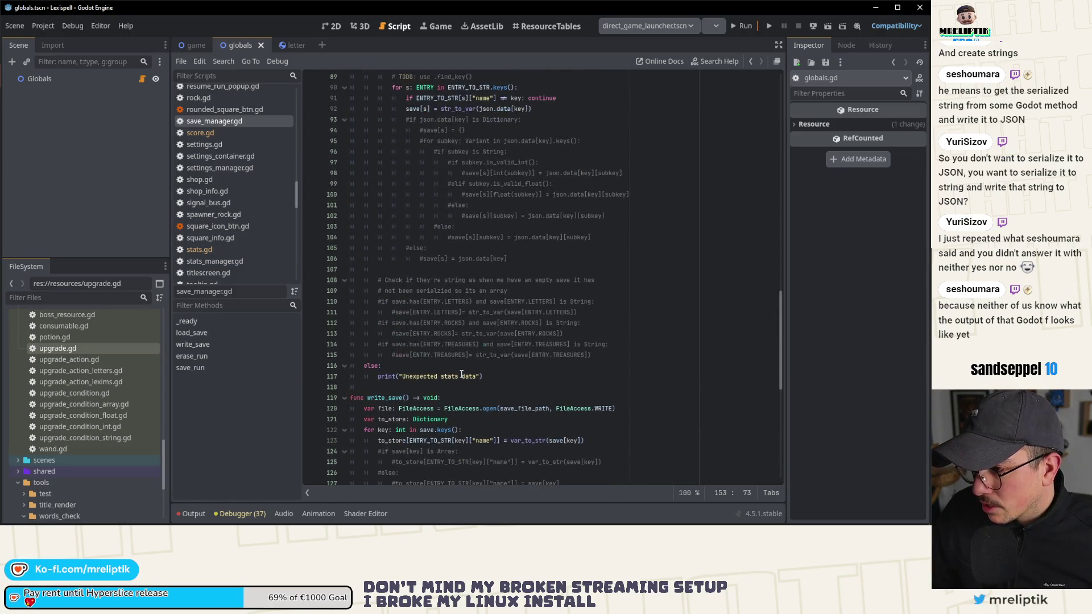
{"action": "scroll", "coordinate": [461, 375], "scroll_direction": "up", "scroll_amount": 6}
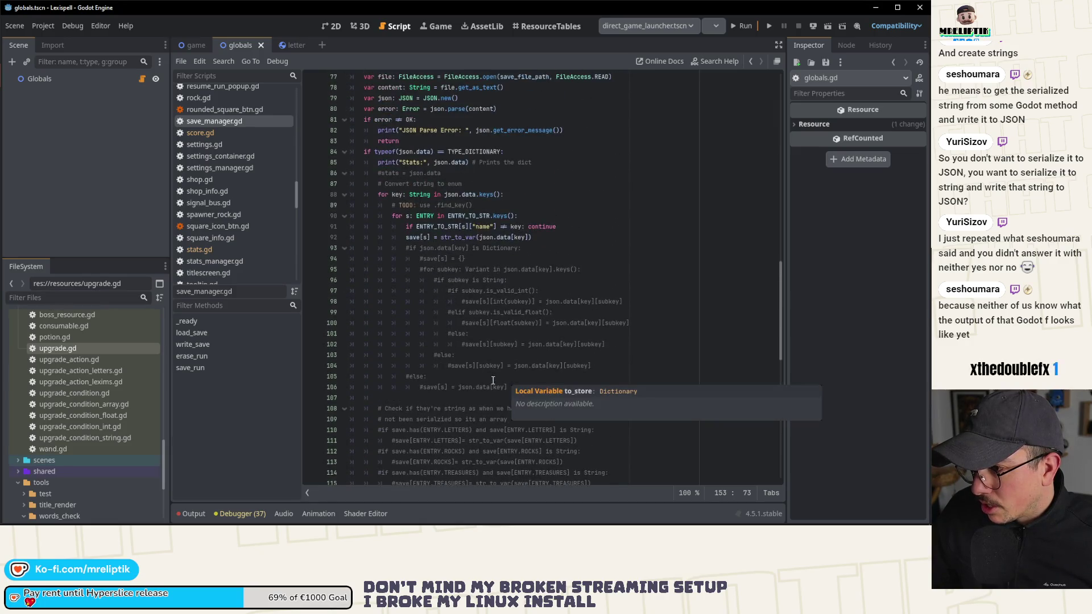
{"action": "scroll", "coordinate": [493, 379], "scroll_direction": "up", "scroll_amount": 4}
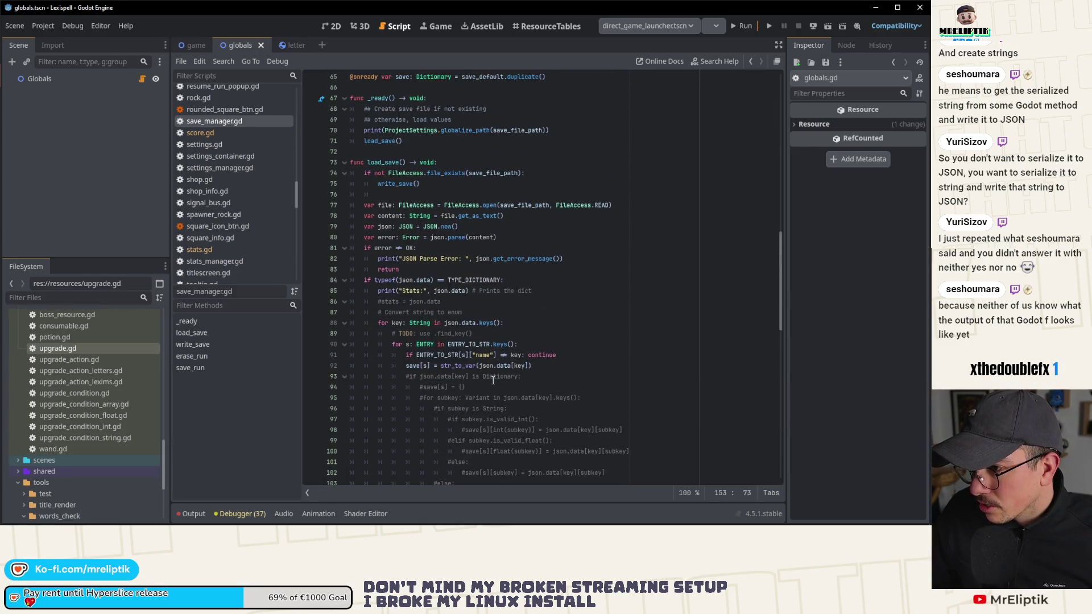
{"action": "scroll", "coordinate": [493, 380], "scroll_direction": "down", "scroll_amount": 1}
{"action": "scroll", "coordinate": [494, 378], "scroll_direction": "down", "scroll_amount": 2}
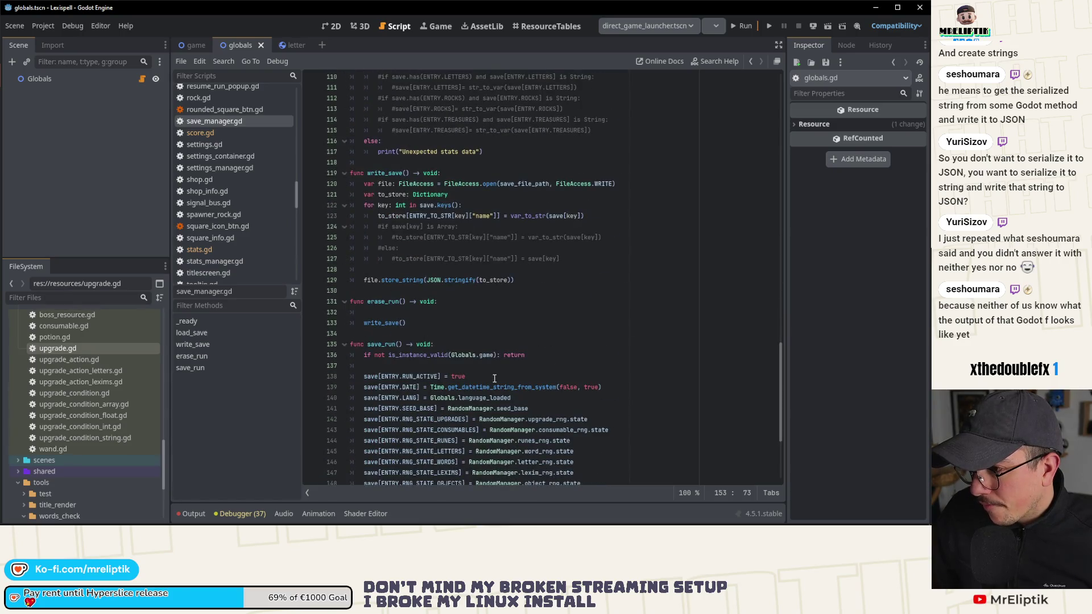
{"action": "scroll", "coordinate": [495, 378], "scroll_direction": "down", "scroll_amount": 5}
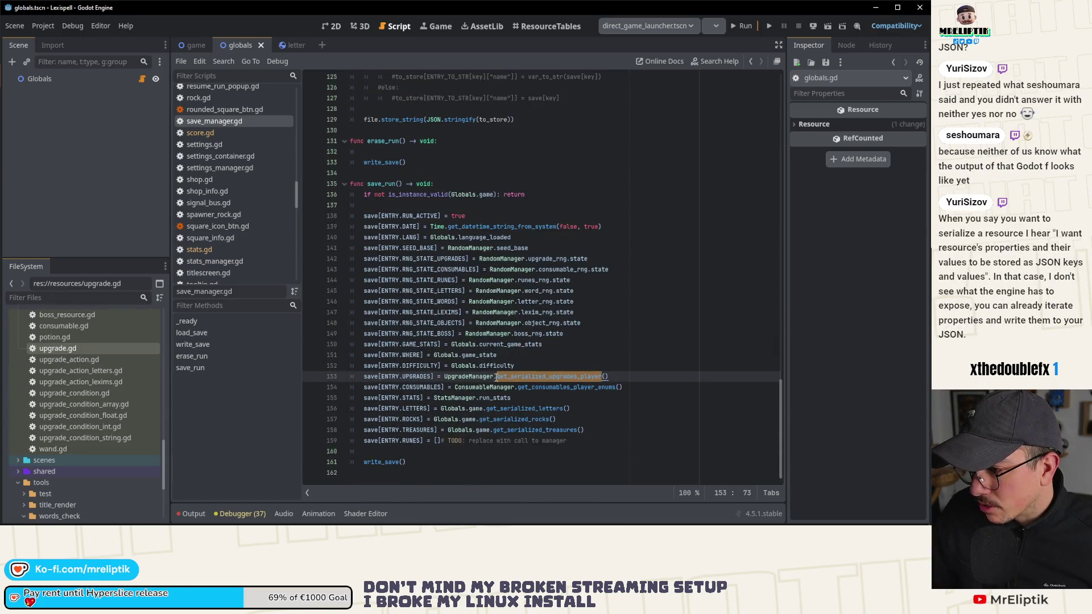
{"action": "type", "text": "()"}
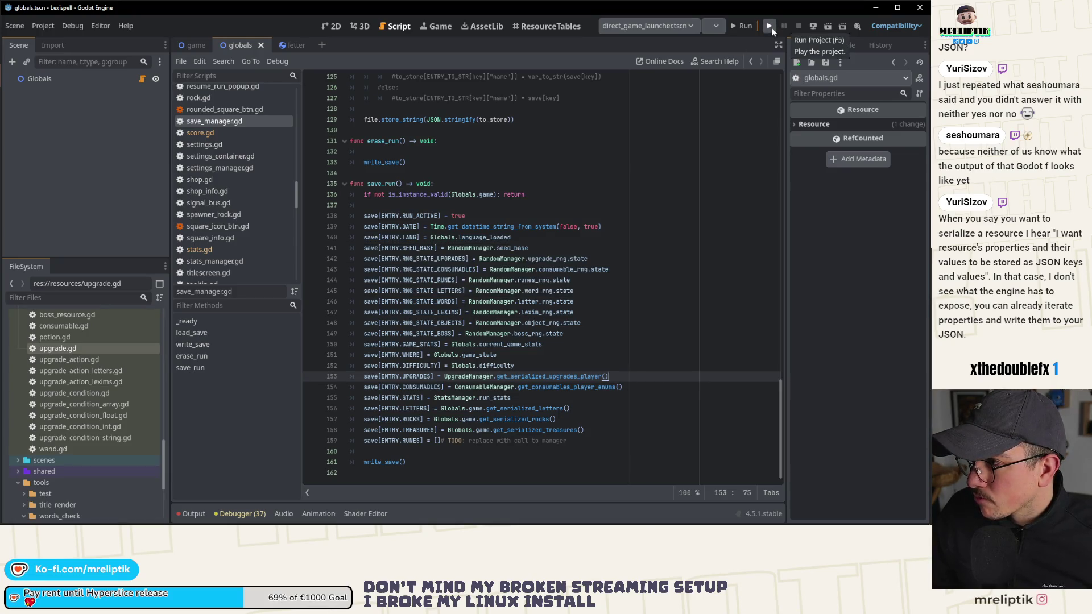
Run titlescreen.tscn and dismiss the playtest welcome with Let's Go! to reach the title menu
{"action": "left_click", "coordinate": [684, 25]}
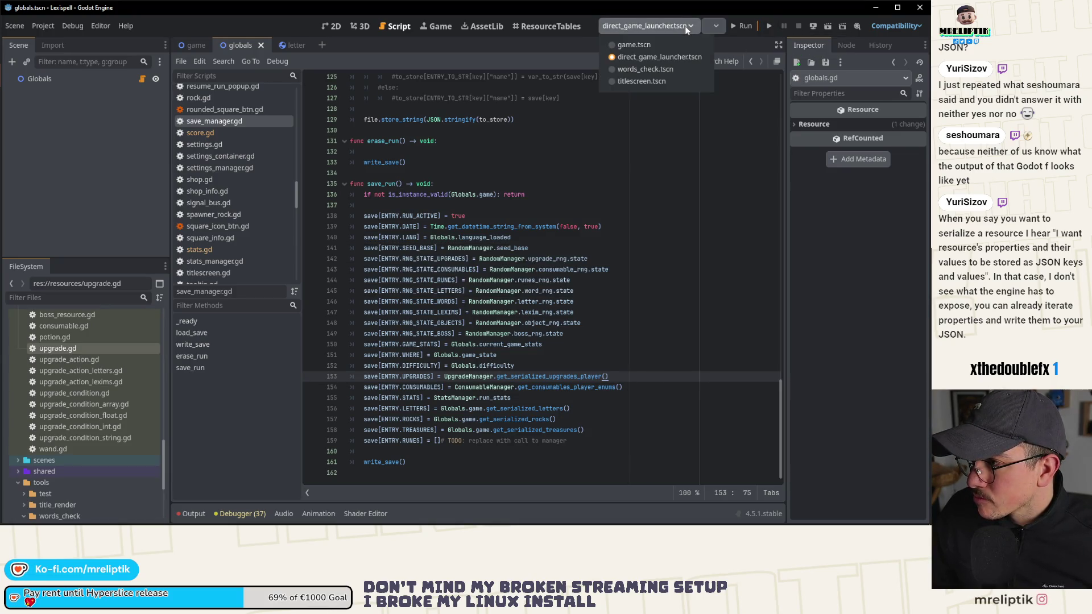
{"action": "left_click", "coordinate": [659, 80]}
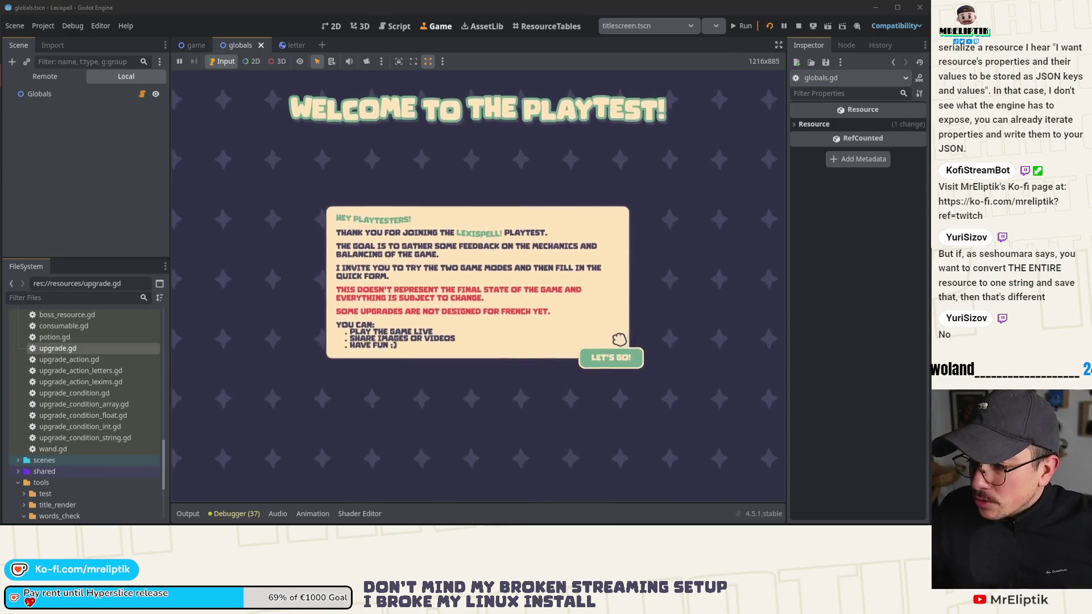
{"action": "left_click", "coordinate": [611, 358]}
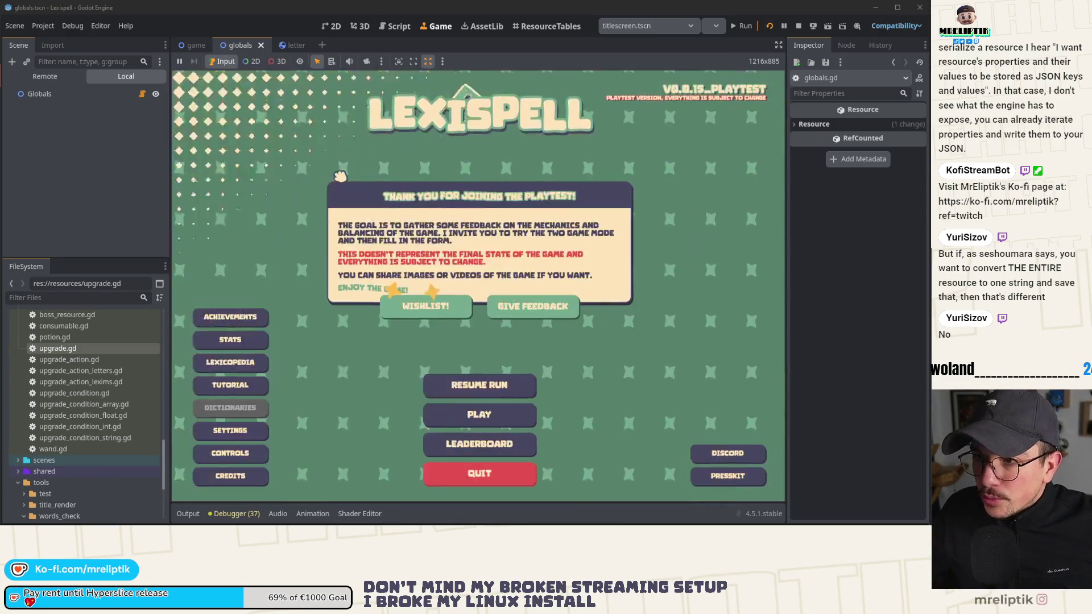
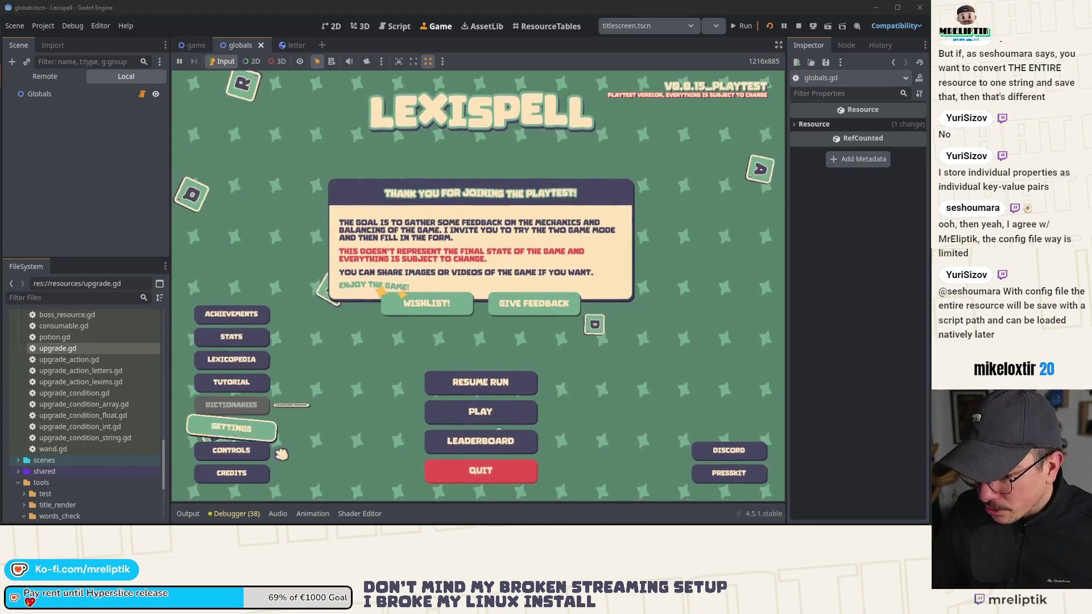
Resume the saved Classic Craft run in English, then view the globals.gd script
{"action": "left_click", "coordinate": [188, 514]}
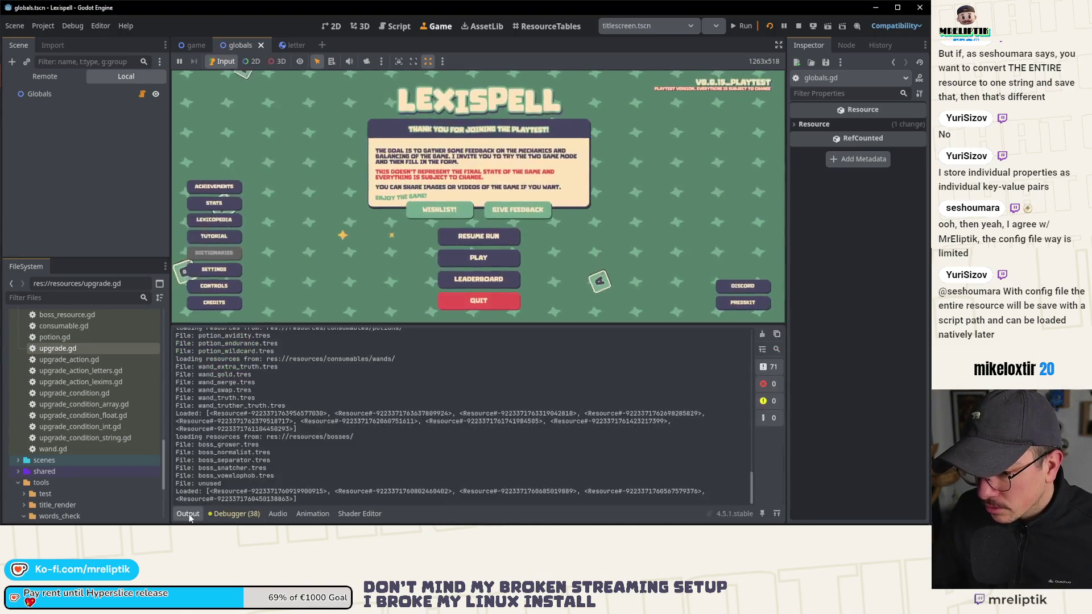
{"action": "left_click", "coordinate": [188, 514]}
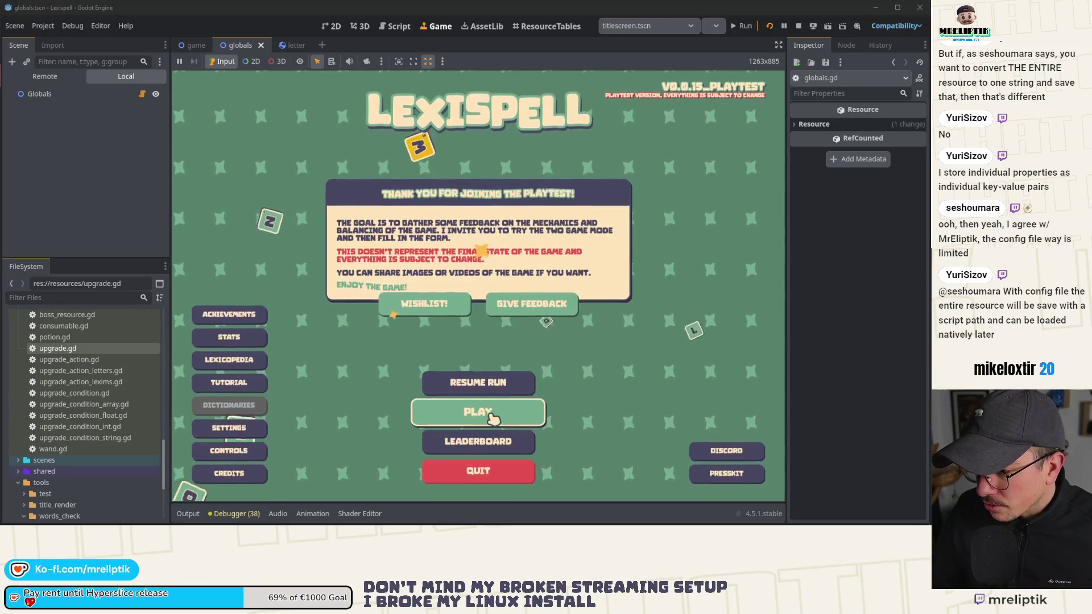
{"action": "left_click", "coordinate": [477, 409]}
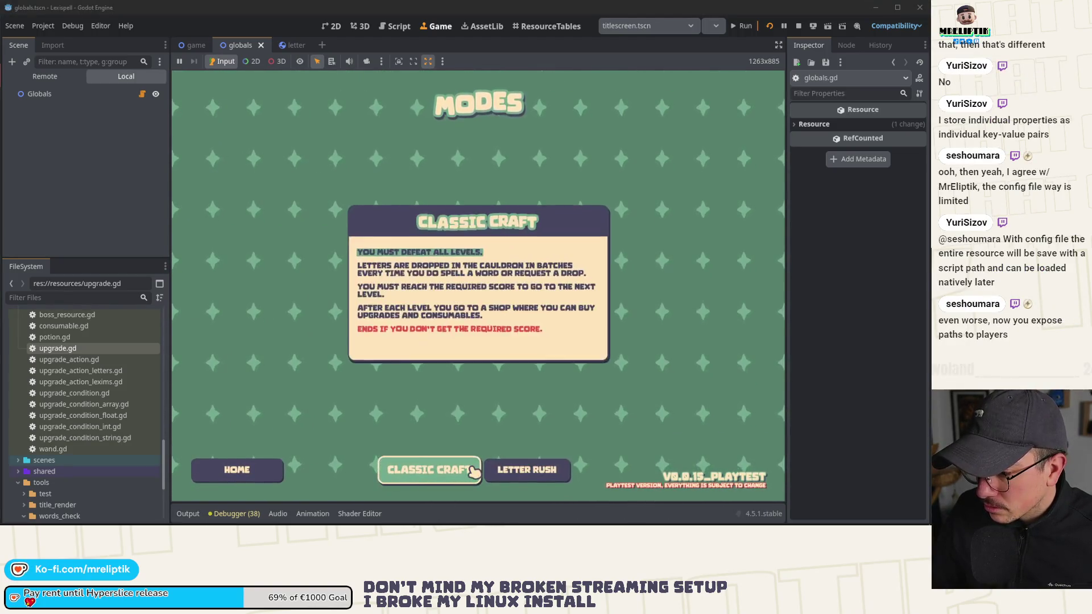
{"action": "left_click", "coordinate": [427, 471]}
{"action": "left_click", "coordinate": [503, 330]}
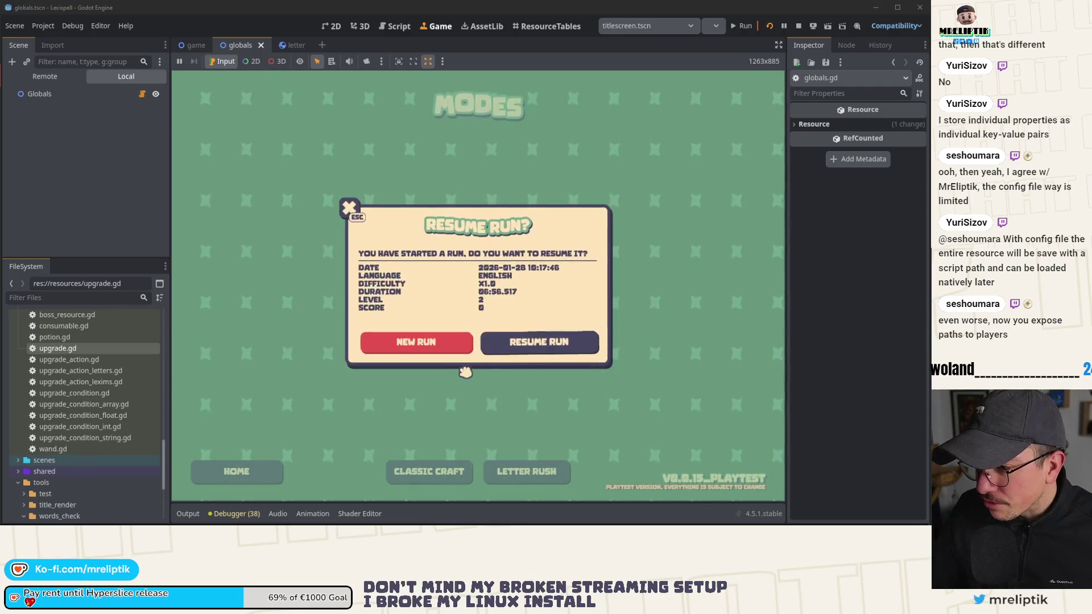
{"action": "left_click", "coordinate": [608, 347]}
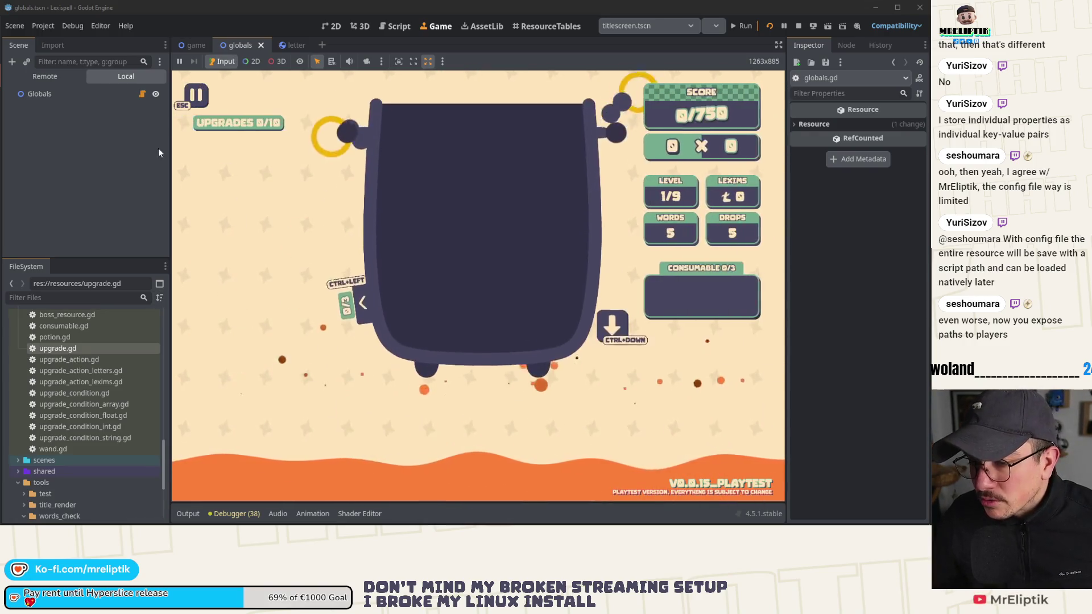
{"action": "left_click", "coordinate": [143, 95]}
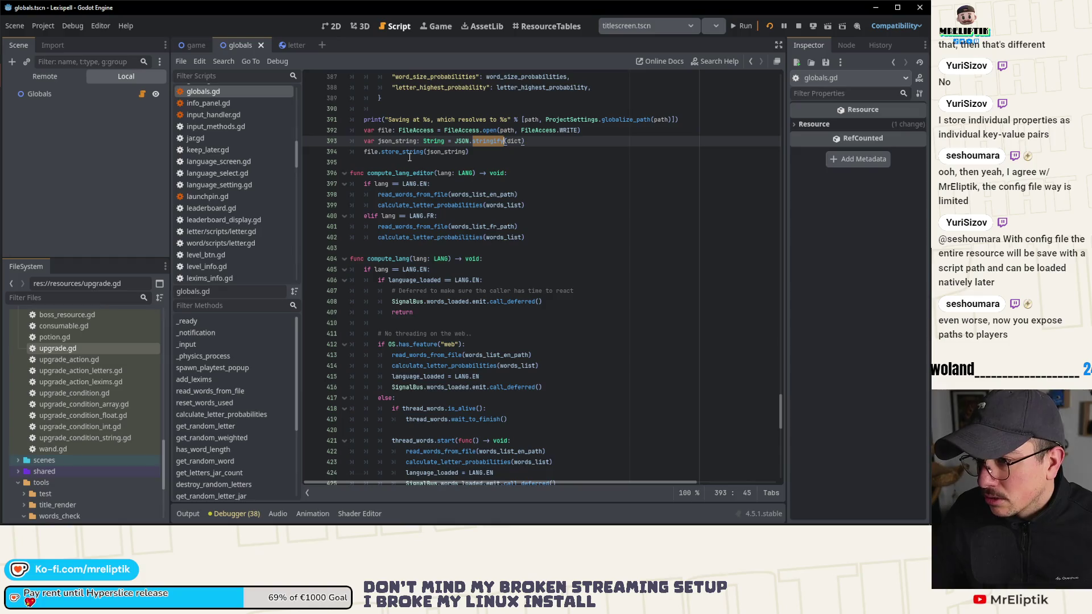
Open save_manager.gd and add a breakpoint on line 153, the upgrades entry in save_run
{"action": "scroll", "coordinate": [227, 245], "scroll_direction": "down", "scroll_amount": 10}
{"action": "scroll", "coordinate": [226, 251], "scroll_direction": "down", "scroll_amount": 10}
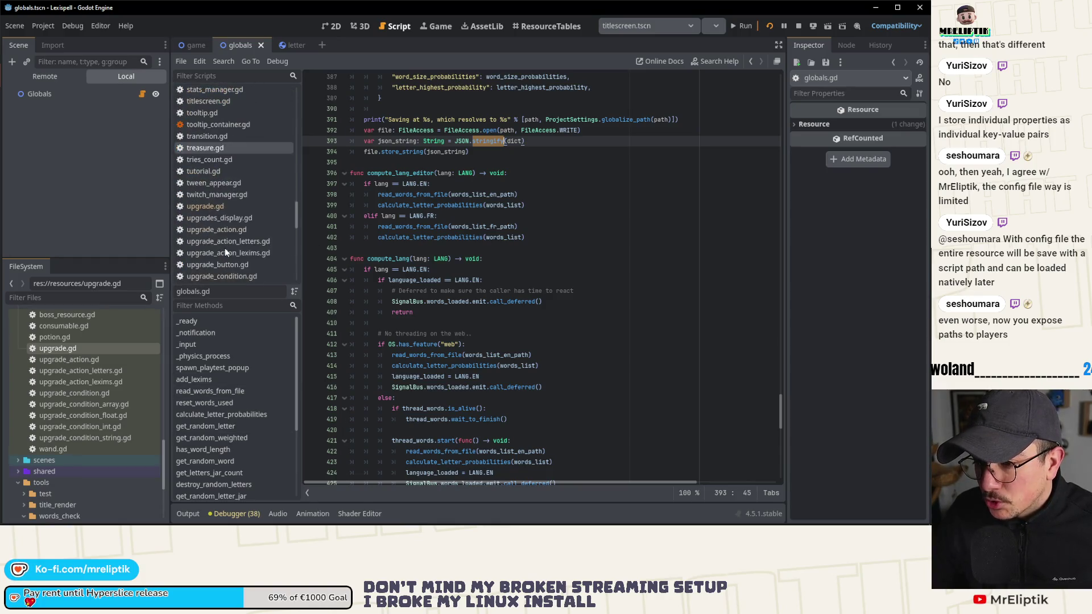
{"action": "scroll", "coordinate": [226, 248], "scroll_direction": "up", "scroll_amount": 10}
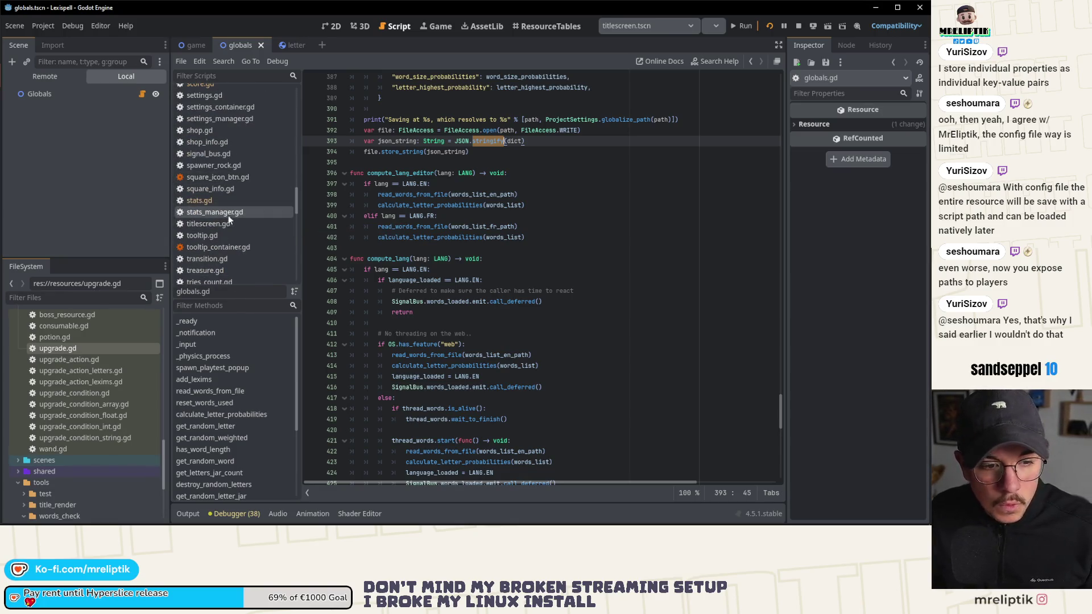
{"action": "scroll", "coordinate": [227, 216], "scroll_direction": "up", "scroll_amount": 3}
{"action": "left_click", "coordinate": [213, 146]}
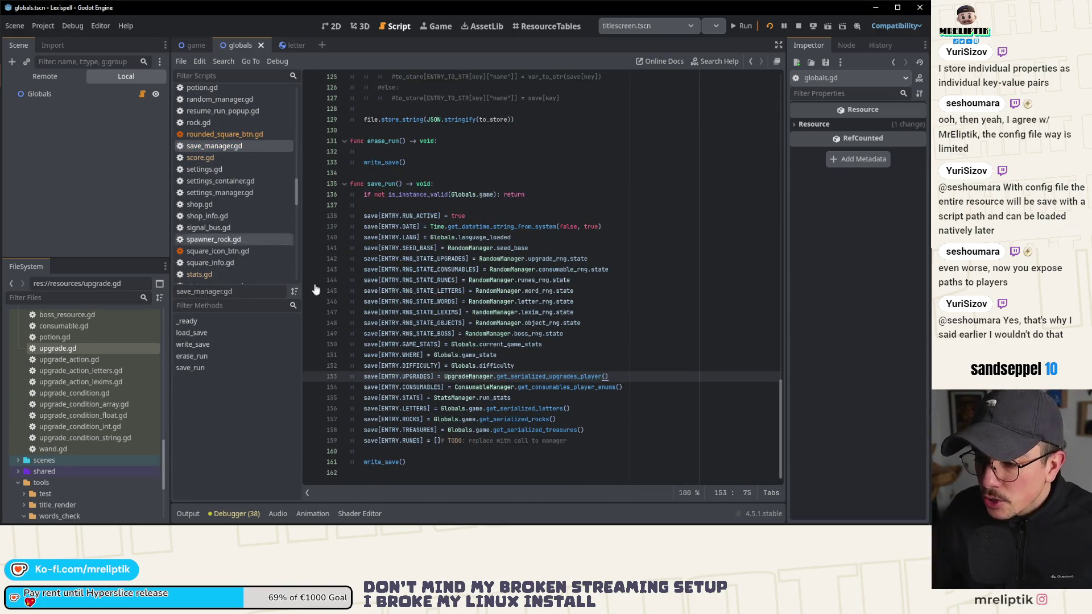
{"action": "mouse_move", "coordinate": [575, 328]}
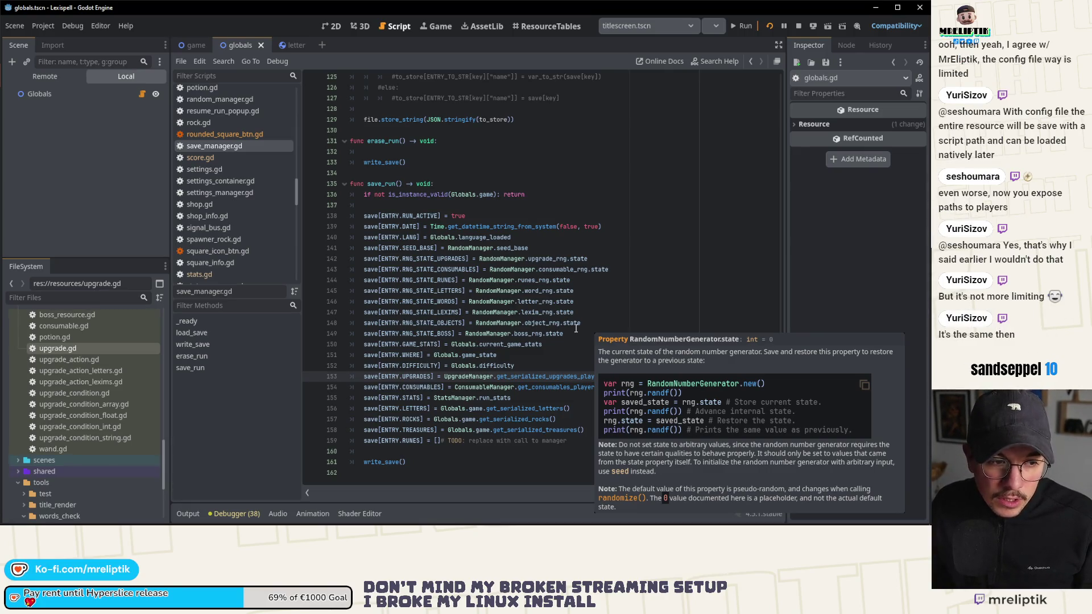
{"action": "left_click", "coordinate": [579, 441]}
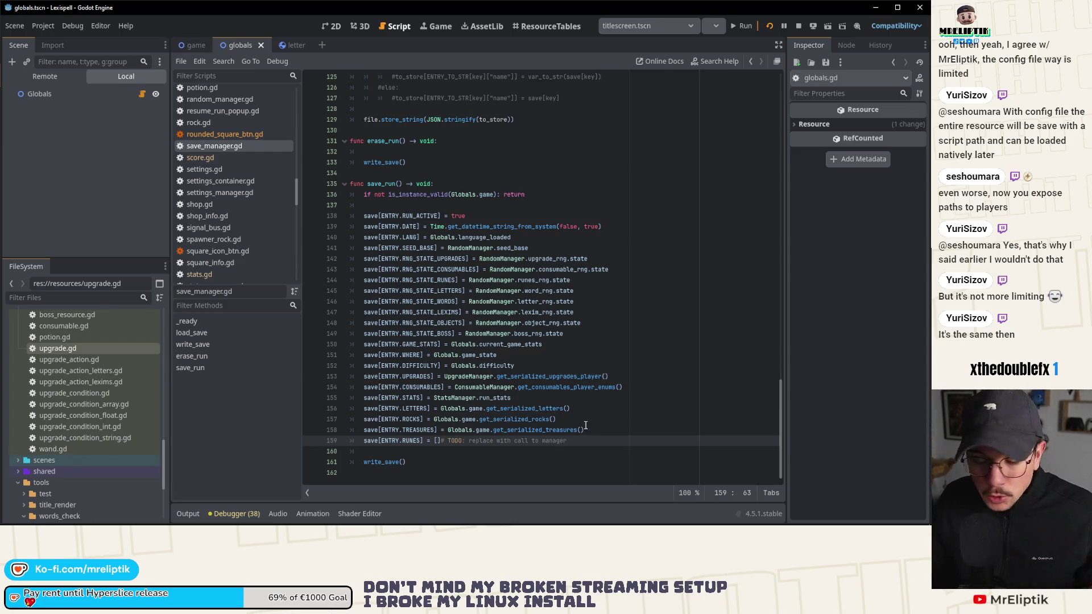
{"action": "left_click", "coordinate": [595, 433]}
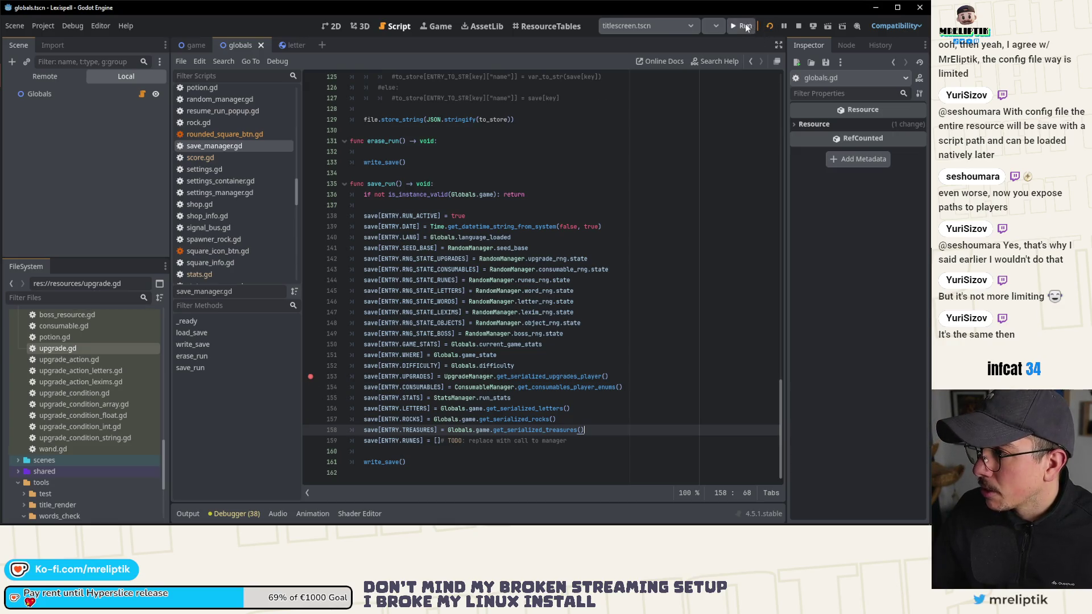
Drop letters, score WARN and another word to reach 176/750, then drop more letters
{"action": "left_click", "coordinate": [449, 30]}
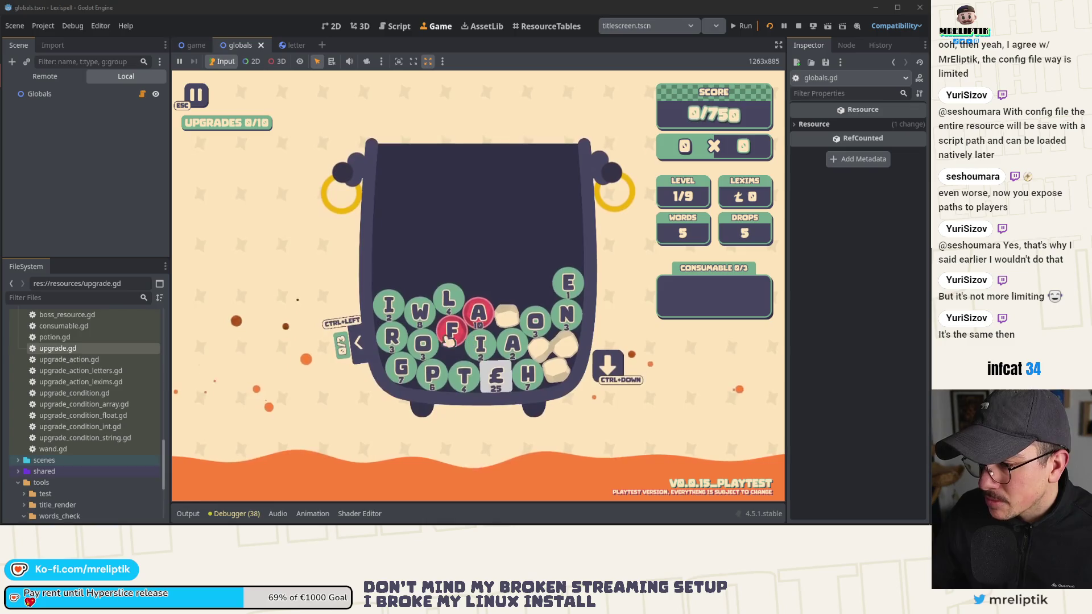
{"action": "left_click", "coordinate": [614, 366]}
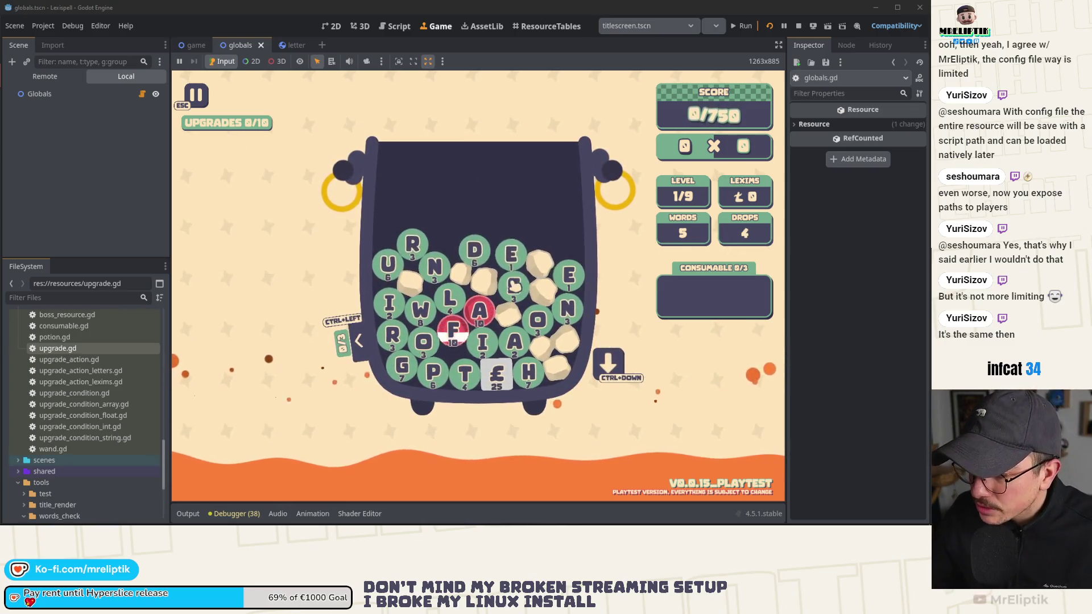
{"action": "left_click", "coordinate": [421, 309]}
{"action": "left_click", "coordinate": [477, 313]}
{"action": "left_click", "coordinate": [413, 244]}
{"action": "left_click", "coordinate": [435, 267]}
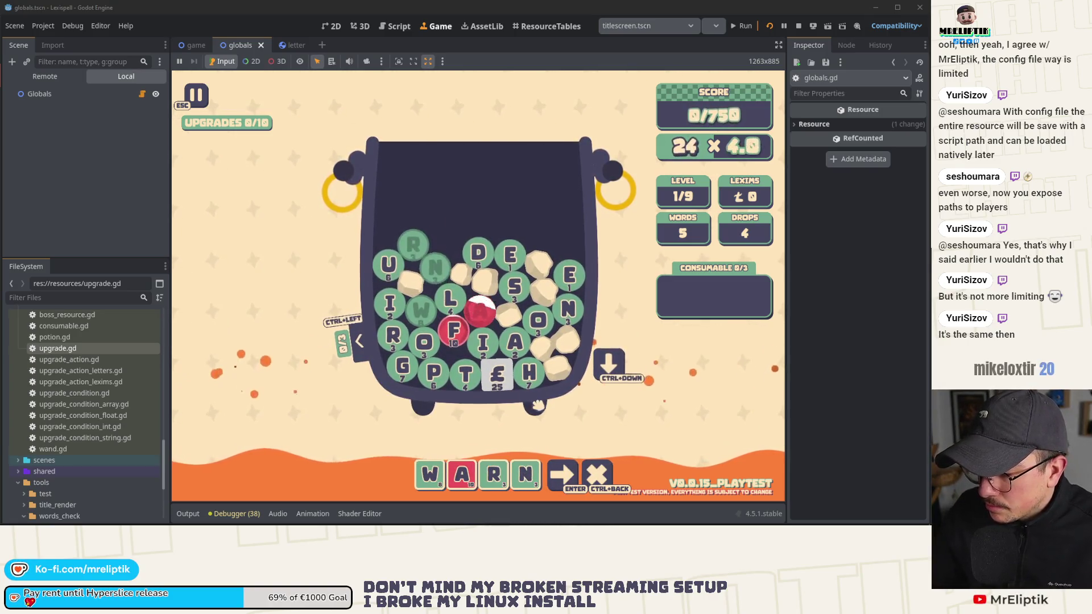
{"action": "left_click", "coordinate": [567, 483]}
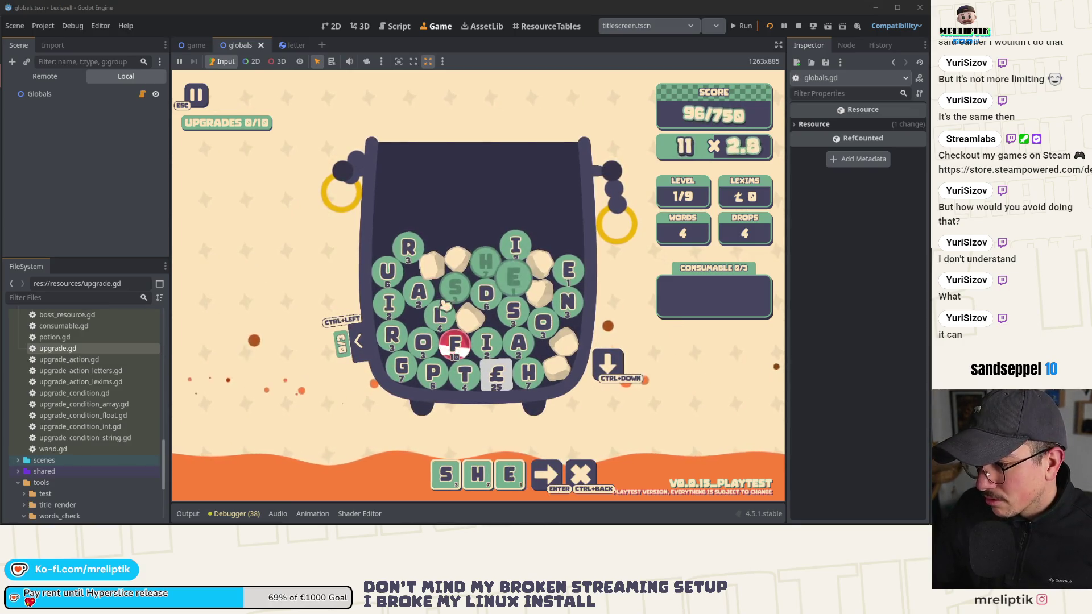
{"action": "key", "text": "Return"}
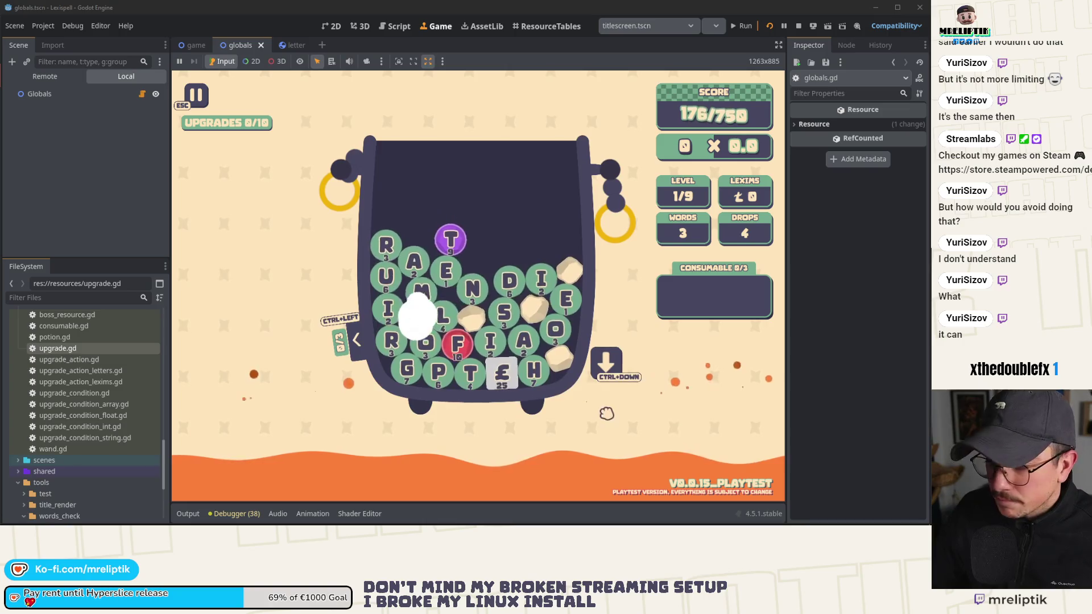
{"action": "left_click", "coordinate": [605, 364]}
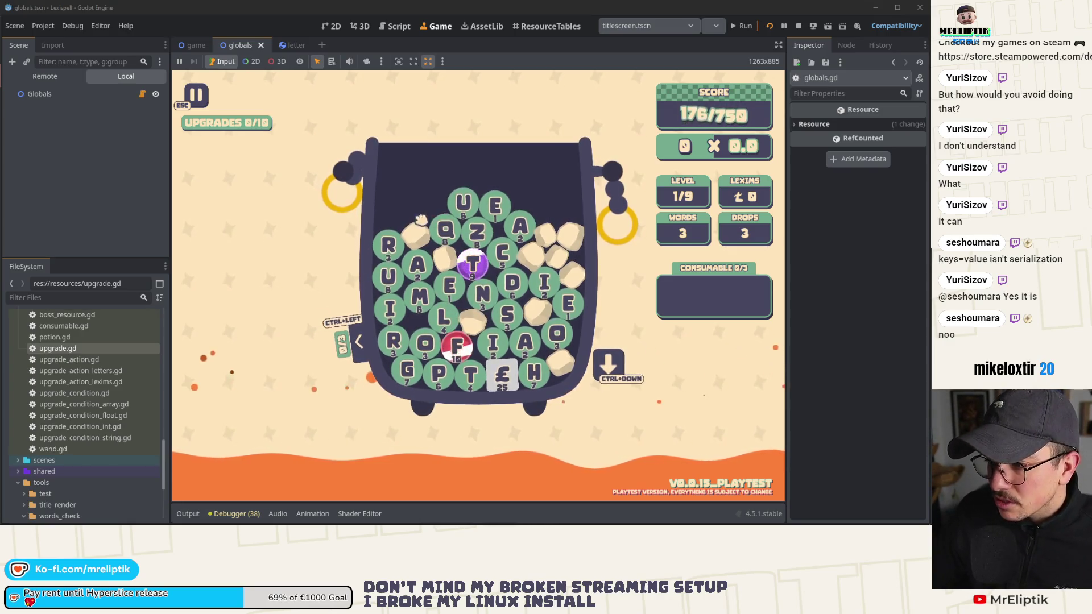
Spell and submit the word QUOTAS
{"action": "type", "text": "quo"}
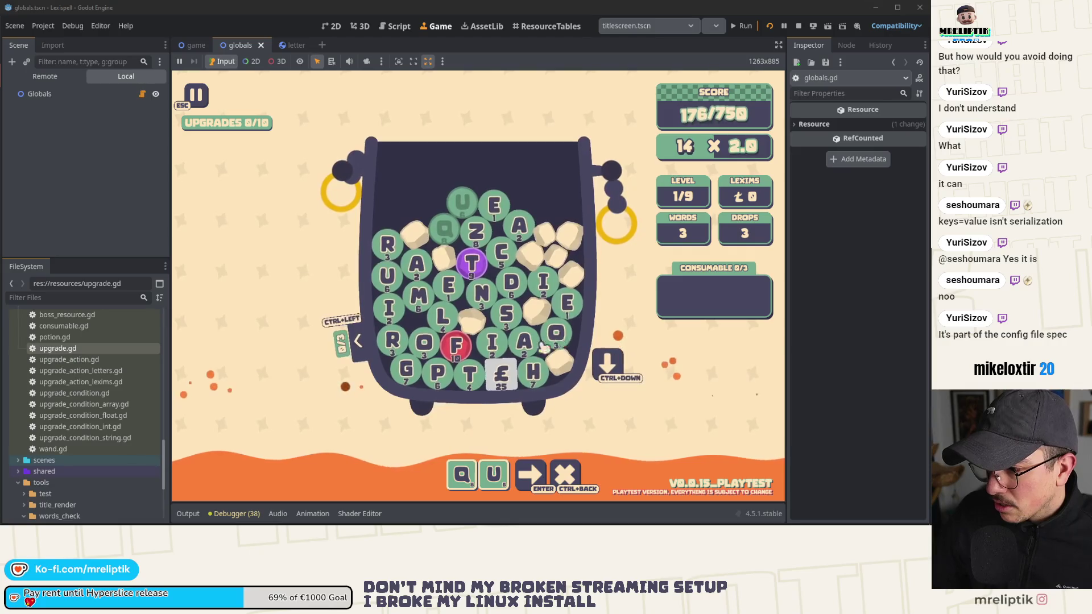
{"action": "left_click", "coordinate": [473, 377]}
{"action": "left_click", "coordinate": [507, 311]}
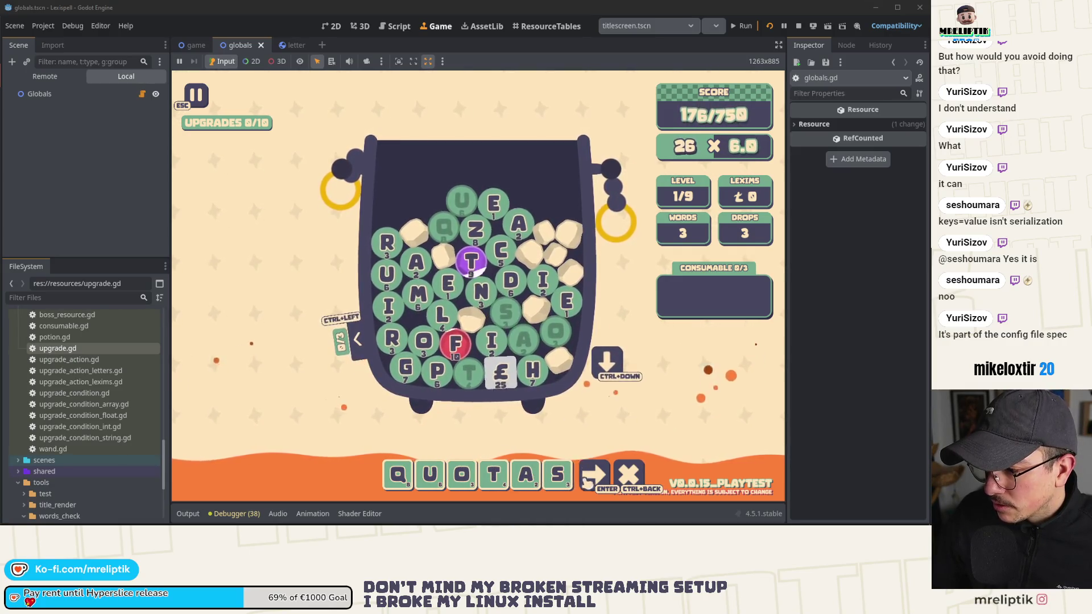
{"action": "key", "text": "Return"}
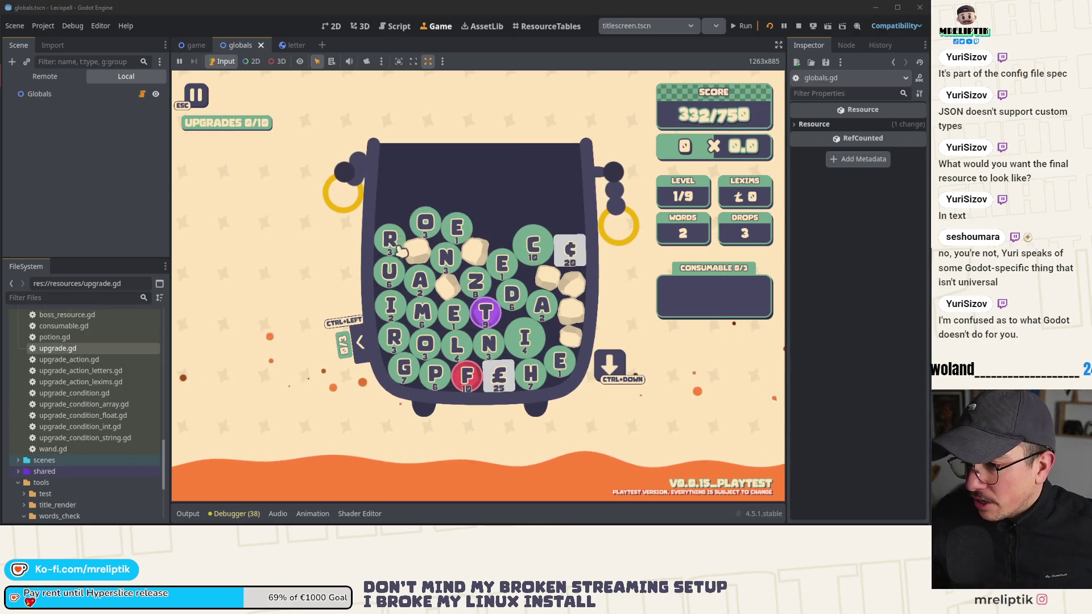
Spell RONA, clear it, then submit ¢ORONA for a score of 536/750
{"action": "left_click", "coordinate": [393, 242]}
{"action": "left_click", "coordinate": [425, 222]}
{"action": "left_click", "coordinate": [445, 257]}
{"action": "left_click", "coordinate": [420, 279]}
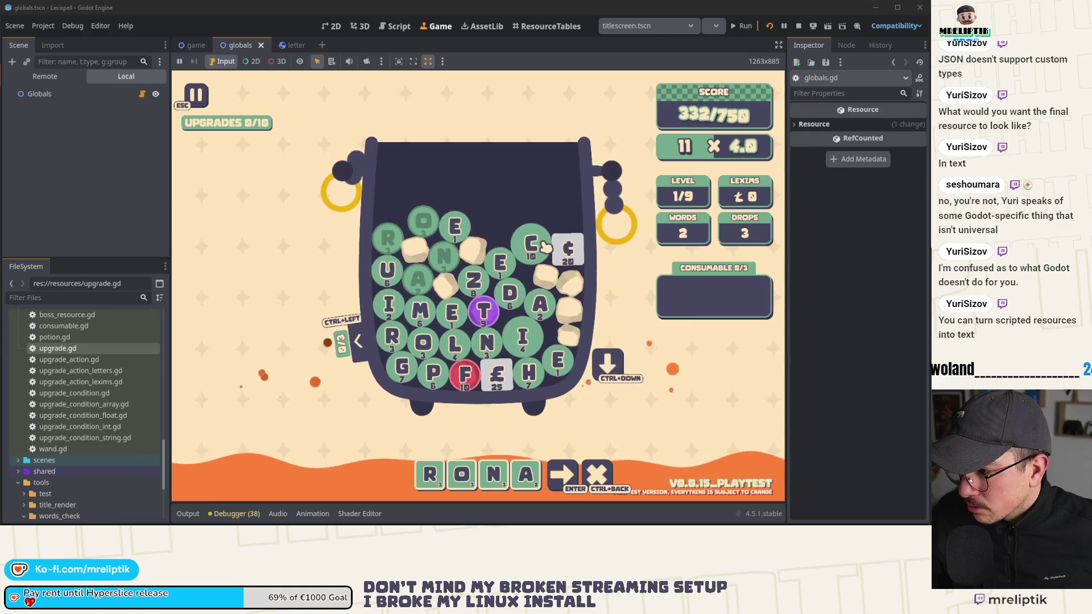
{"action": "key", "text": "ctrl+BackSpace"}
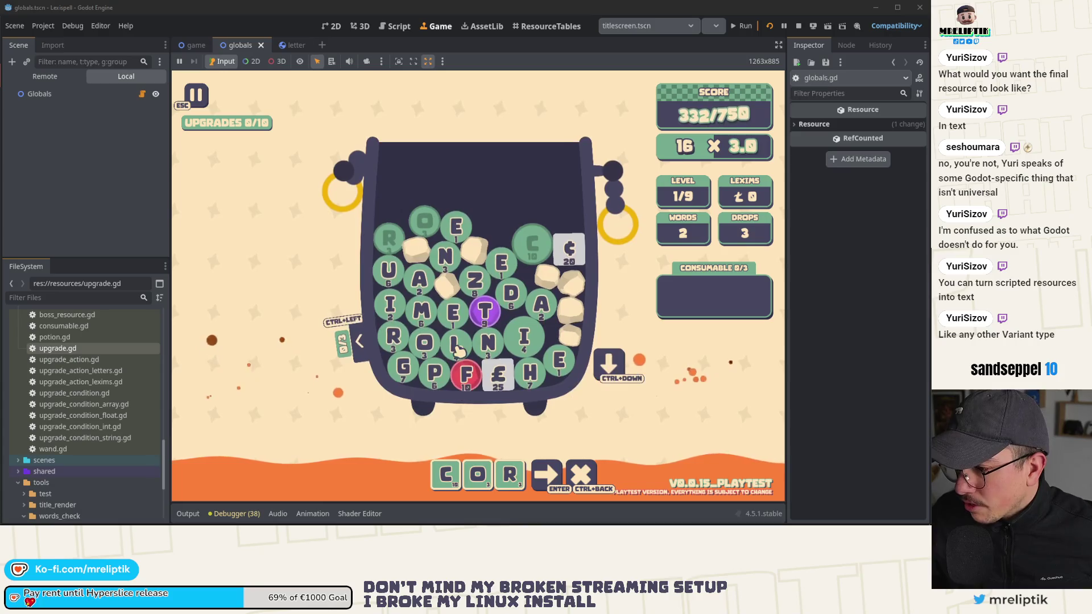
{"action": "left_click", "coordinate": [423, 341]}
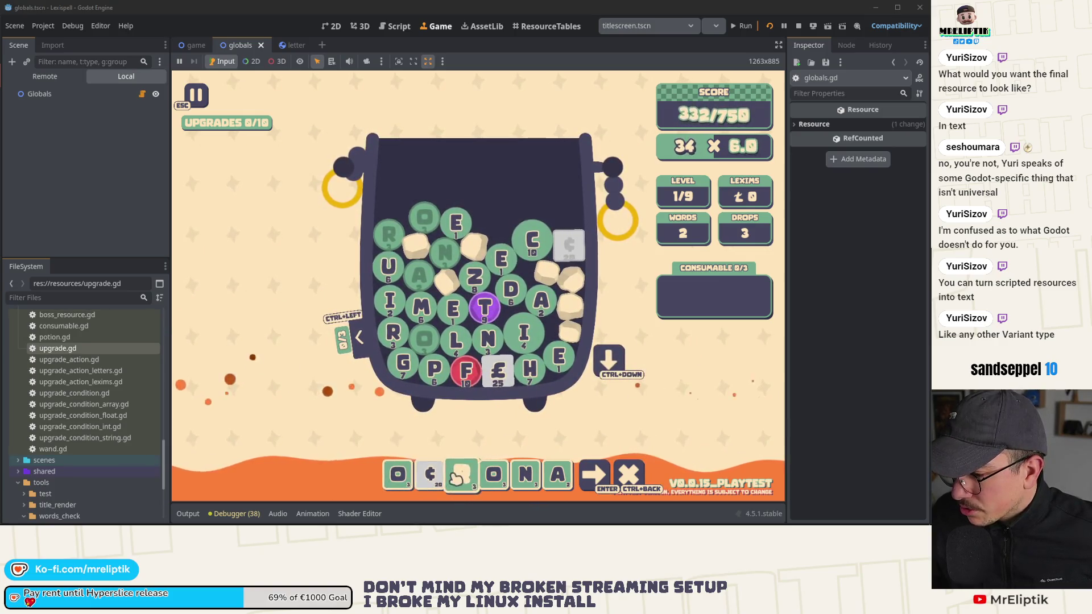
{"action": "key", "text": "Return"}
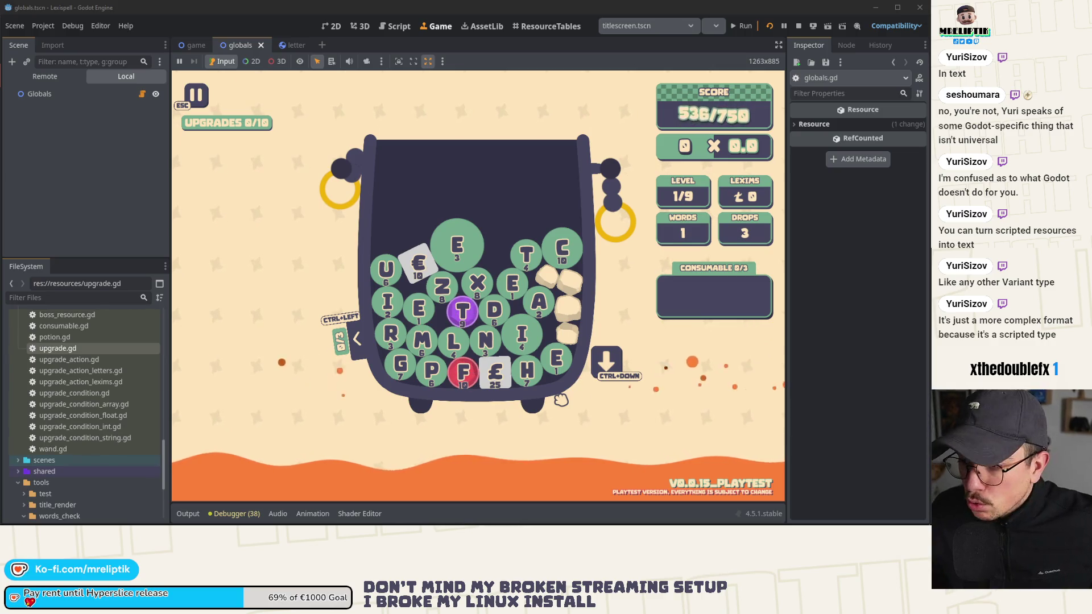
Drop more letters and submit WARP, ending at 624/750 with a You Lost summary
{"action": "key", "text": "ctrl+Down"}
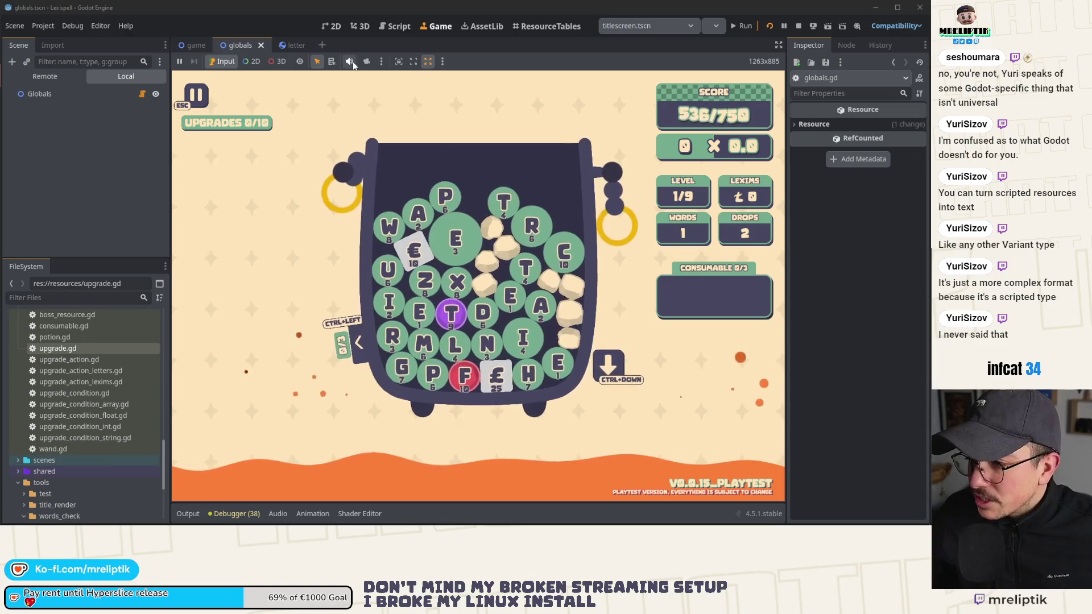
{"action": "left_click", "coordinate": [390, 228]}
{"action": "left_click", "coordinate": [420, 216]}
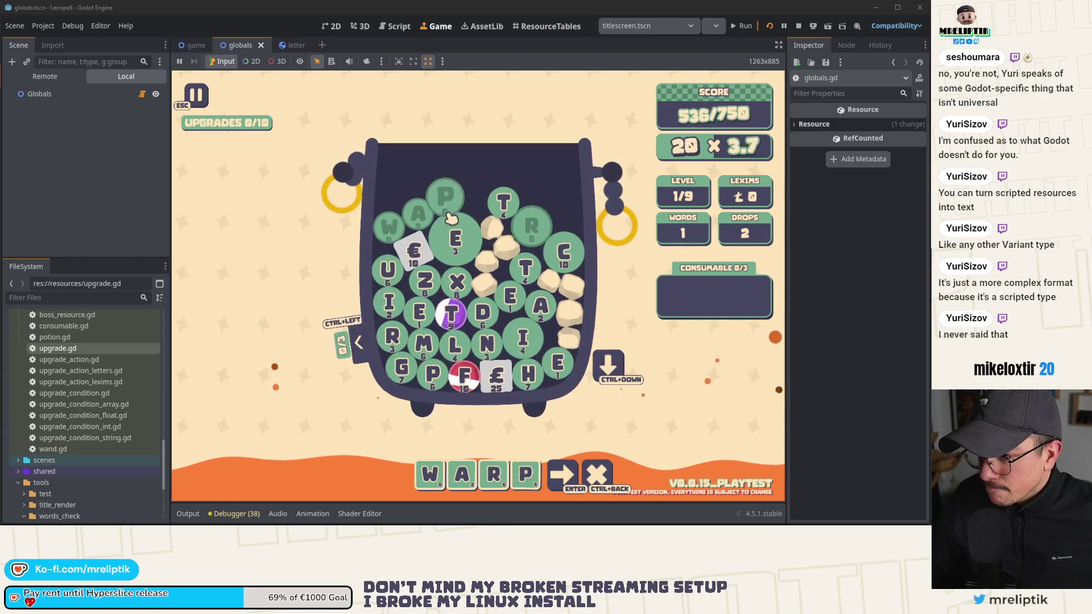
{"action": "key", "text": "Return"}
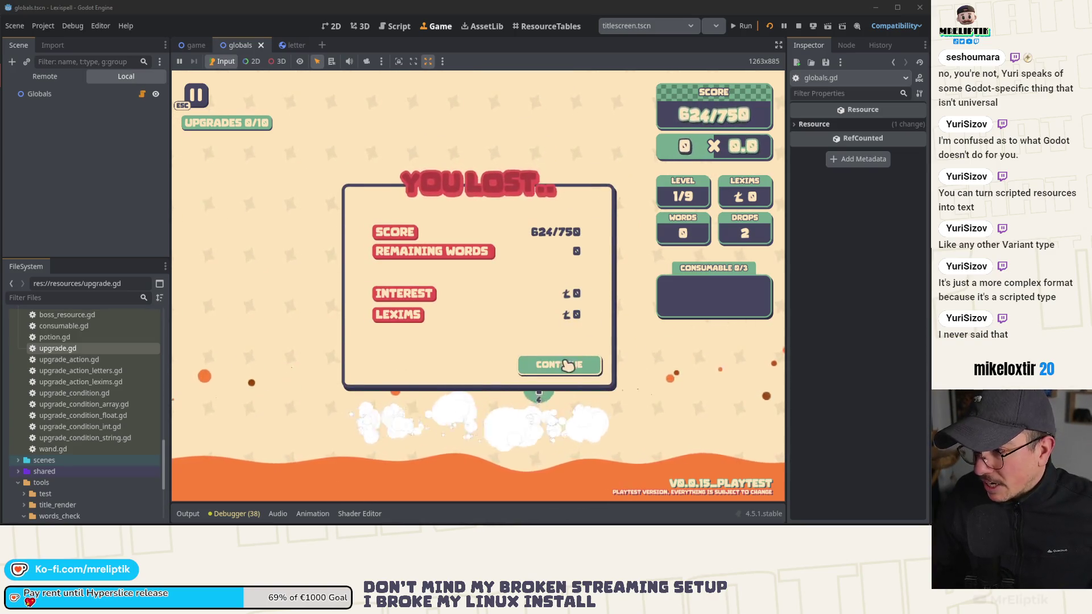
Continue past the loss, start a new run on level 2, and stop at the save_run breakpoint
{"action": "left_click", "coordinate": [567, 365]}
{"action": "left_click", "coordinate": [455, 475]}
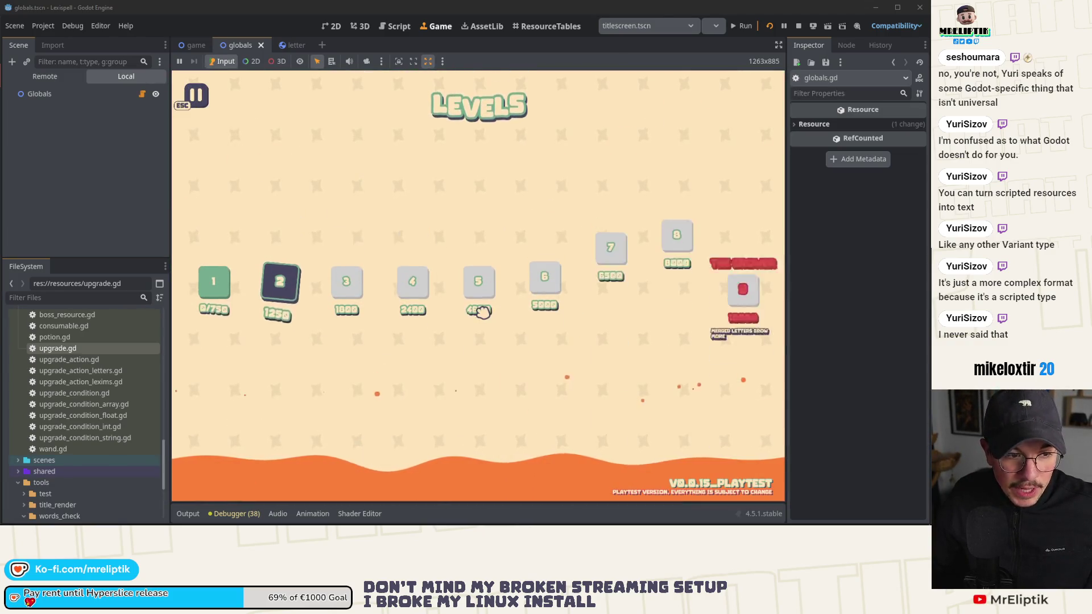
{"action": "left_click", "coordinate": [280, 293]}
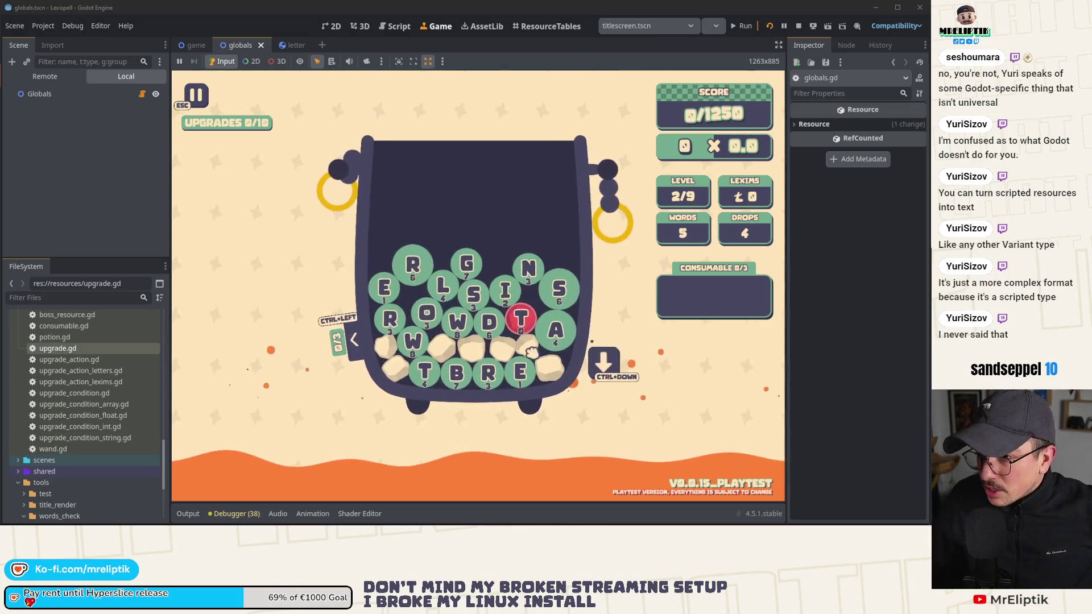
{"action": "left_click", "coordinate": [604, 362]}
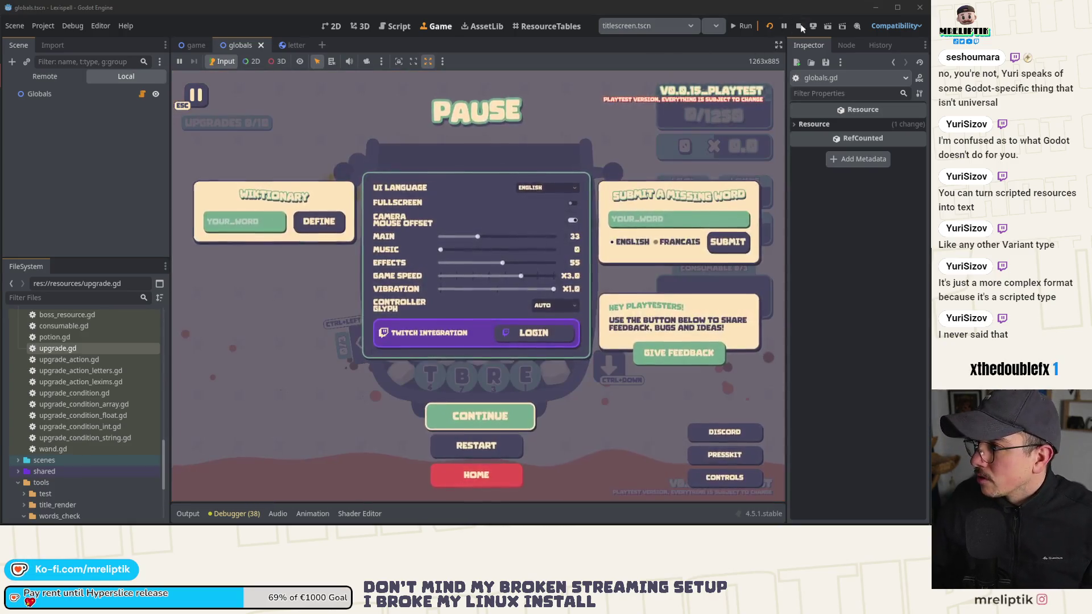
{"action": "left_click", "coordinate": [783, 25]}
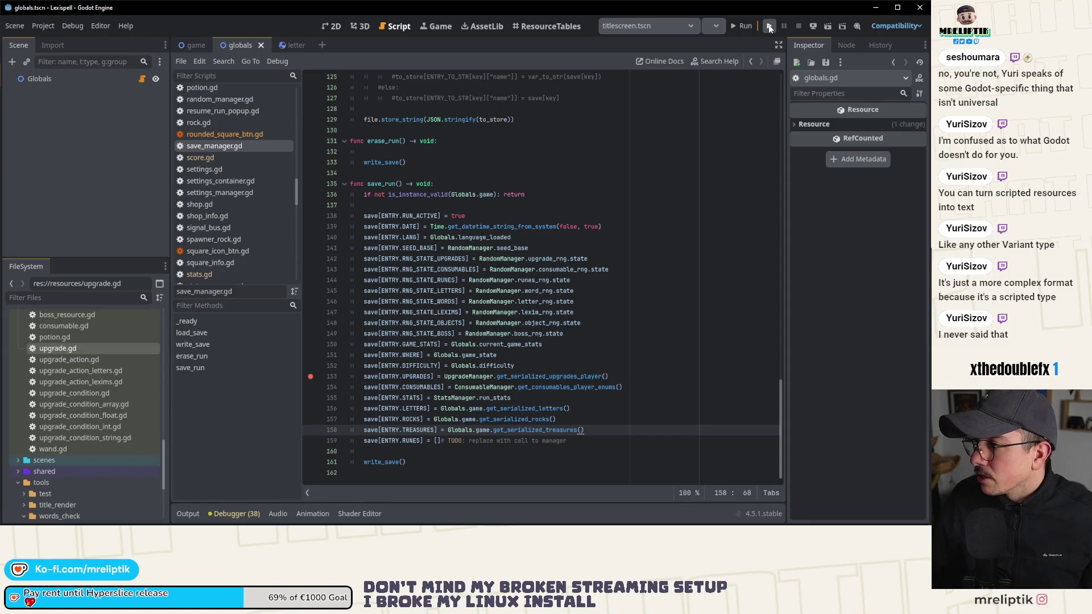
Continue past the breakpoint and resume the saved Classic Craft run in English at level 1/9
{"action": "left_click", "coordinate": [768, 27]}
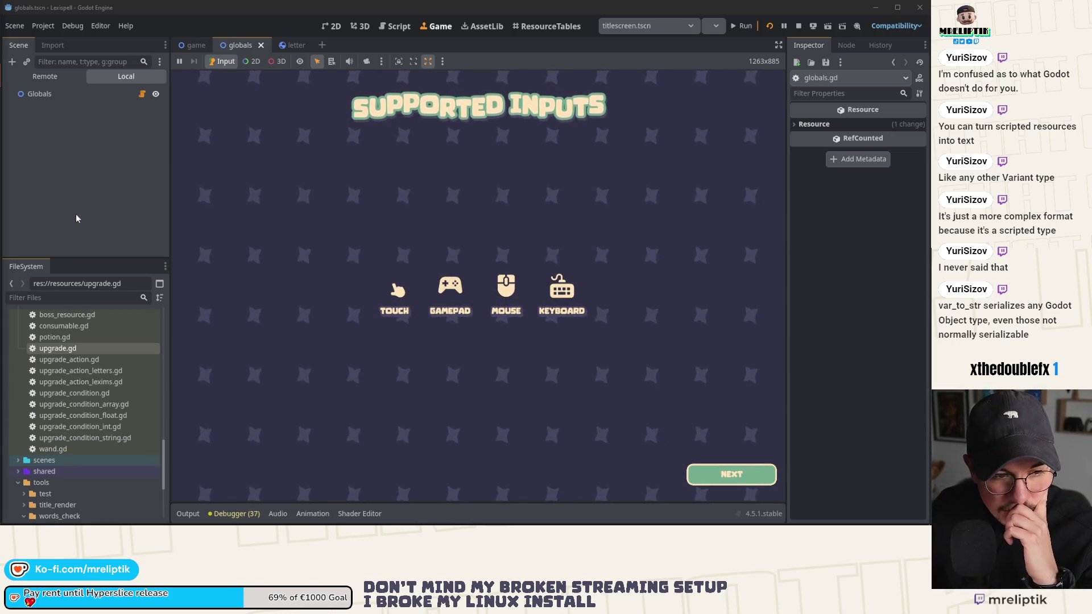
{"action": "left_click", "coordinate": [731, 474]}
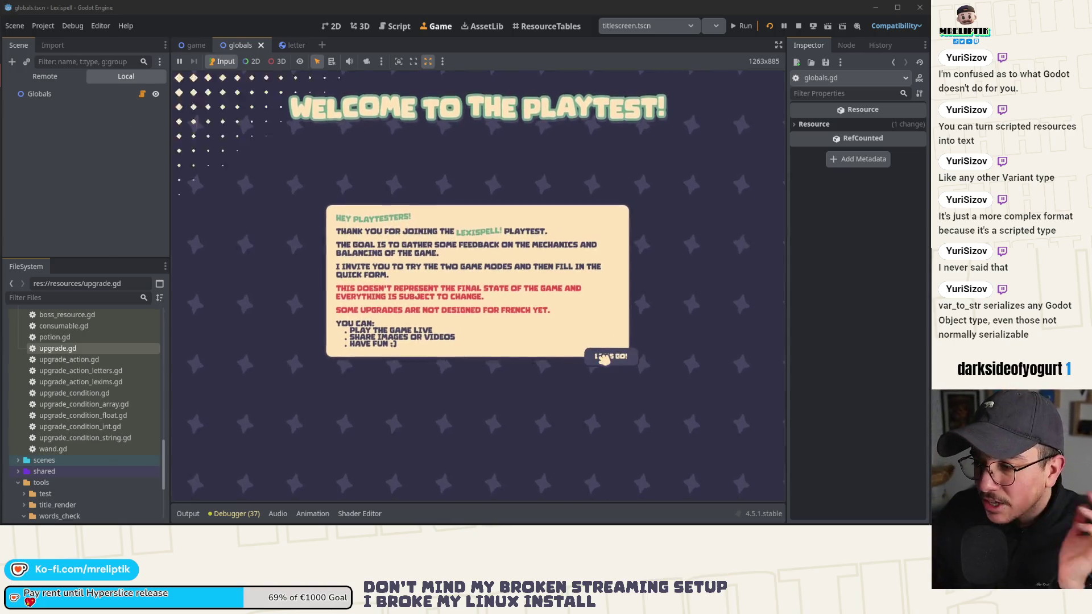
{"action": "left_click", "coordinate": [605, 355]}
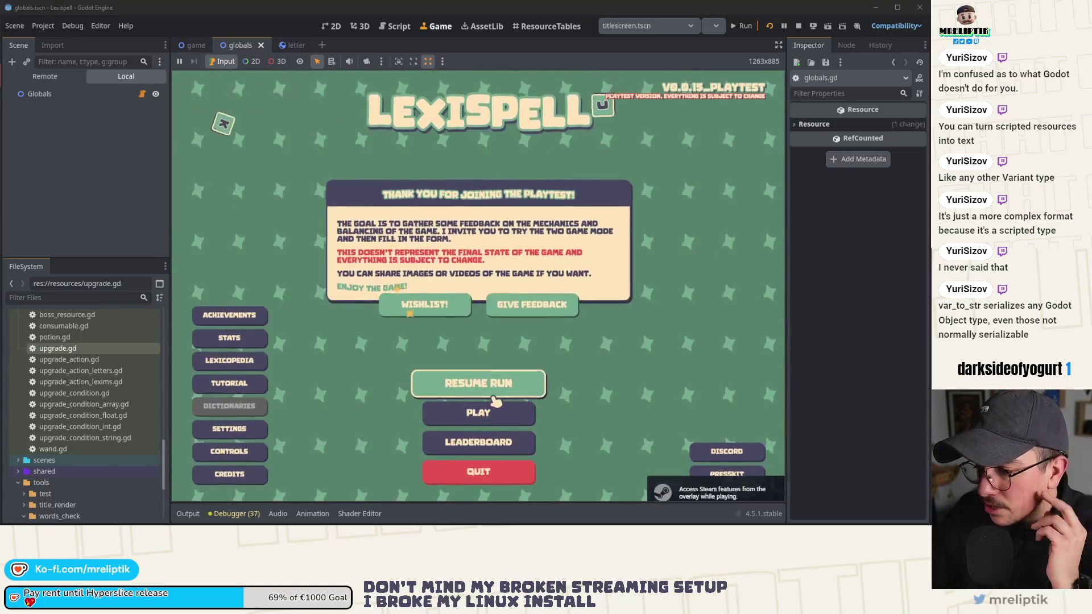
{"action": "left_click", "coordinate": [488, 411]}
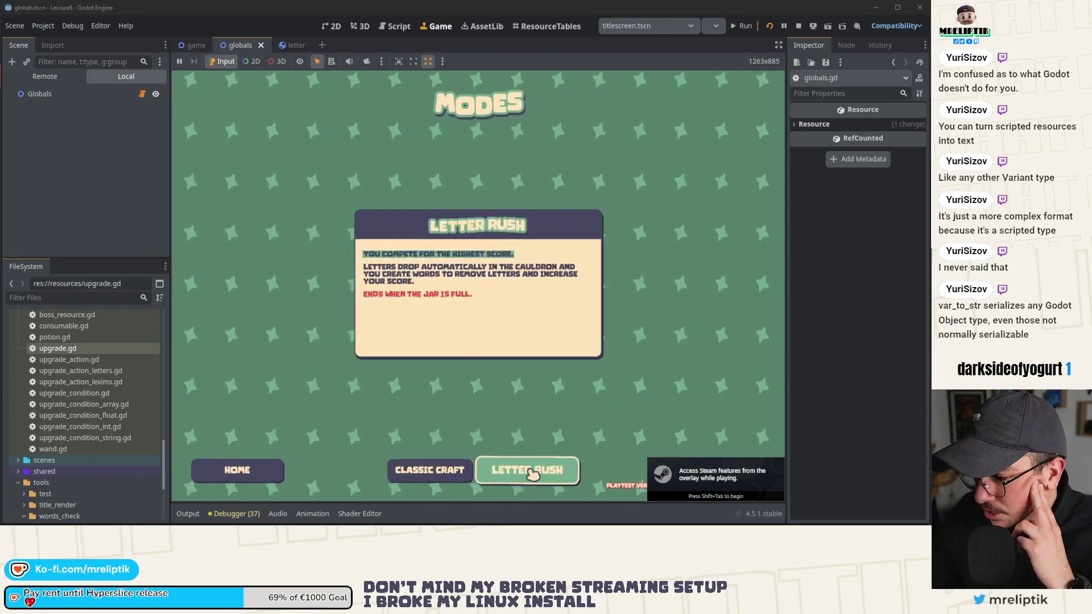
{"action": "left_click", "coordinate": [433, 470]}
{"action": "left_click", "coordinate": [523, 331]}
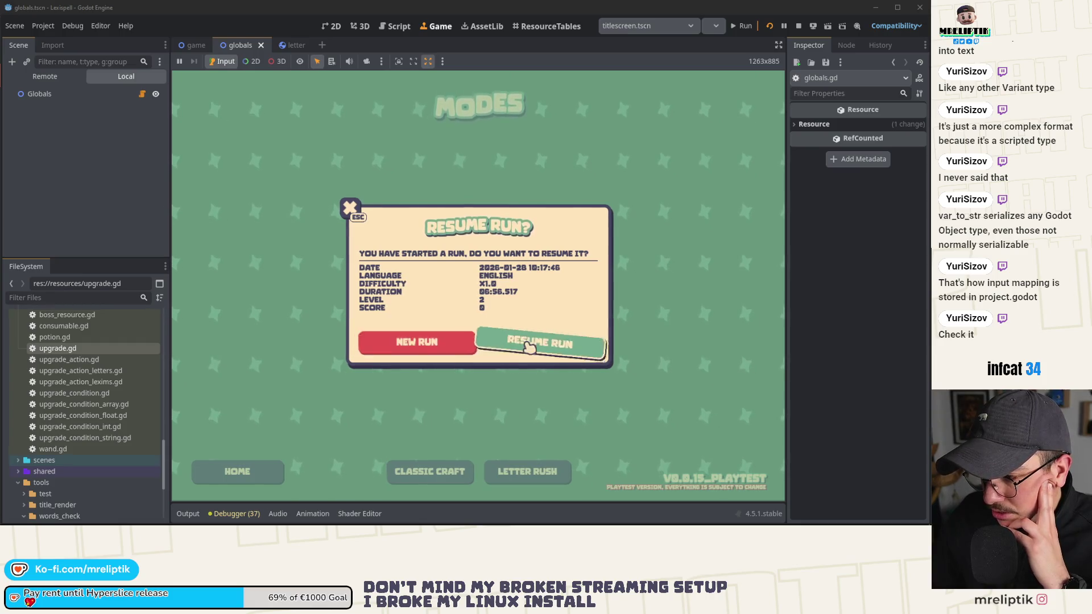
{"action": "left_click", "coordinate": [410, 344]}
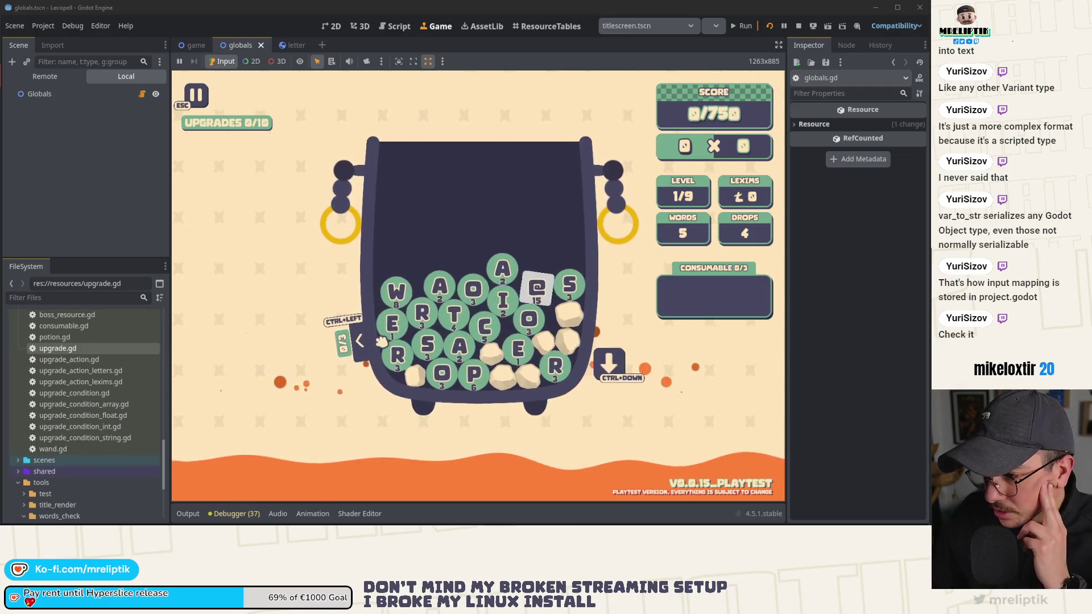
Spell WRAT (17 x 4.0) without submitting, drop another letter, and refocus the editor window
{"action": "key", "text": "w"}
{"action": "left_click", "coordinate": [423, 314]}
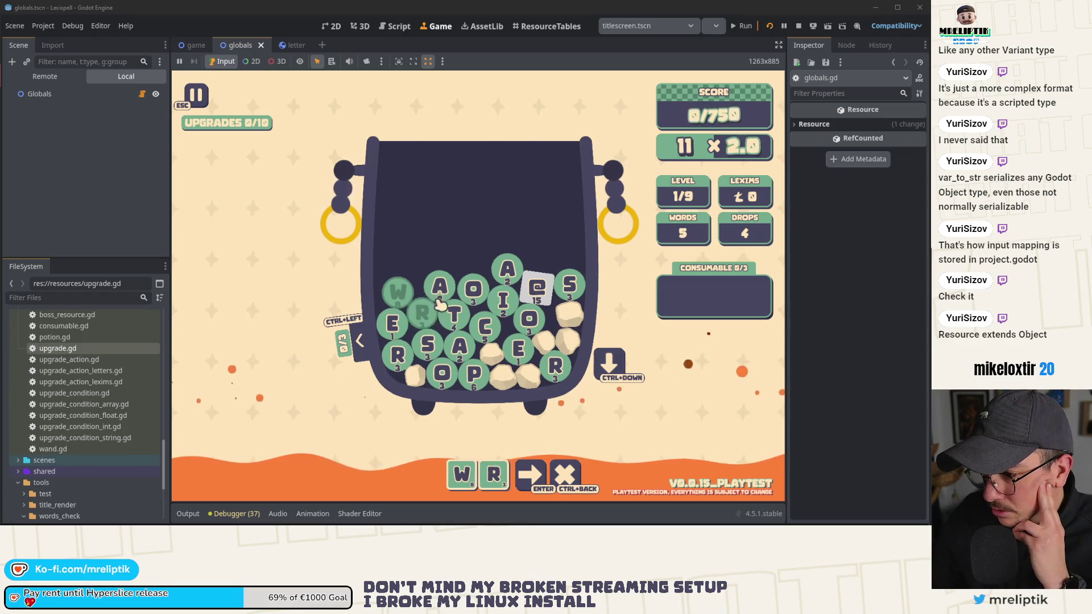
{"action": "left_click", "coordinate": [459, 346]}
{"action": "left_click", "coordinate": [453, 314]}
{"action": "left_click", "coordinate": [609, 362]}
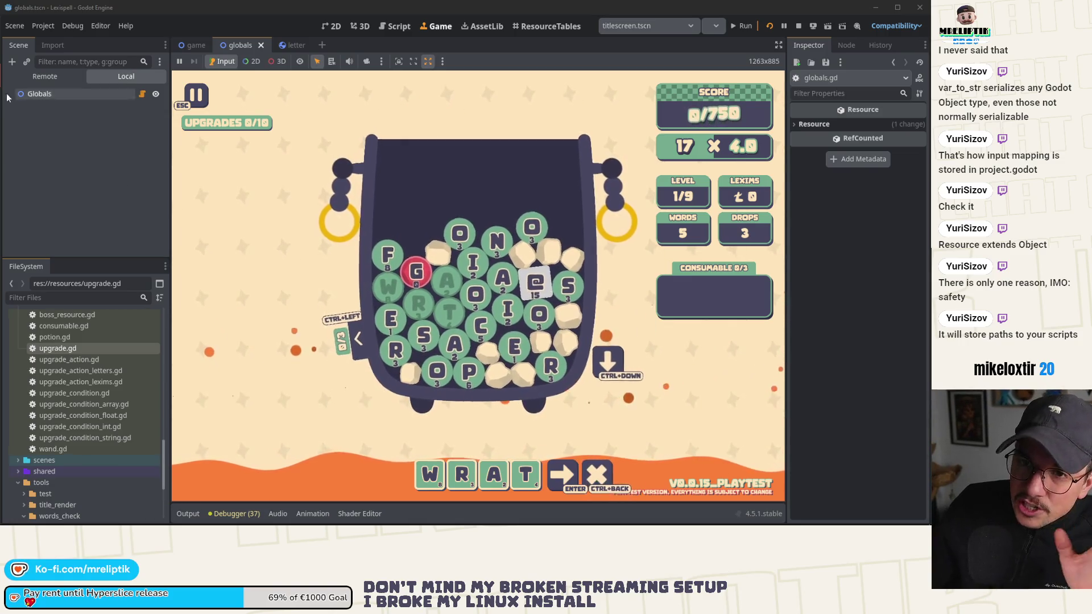
{"action": "left_click", "coordinate": [152, 9]}
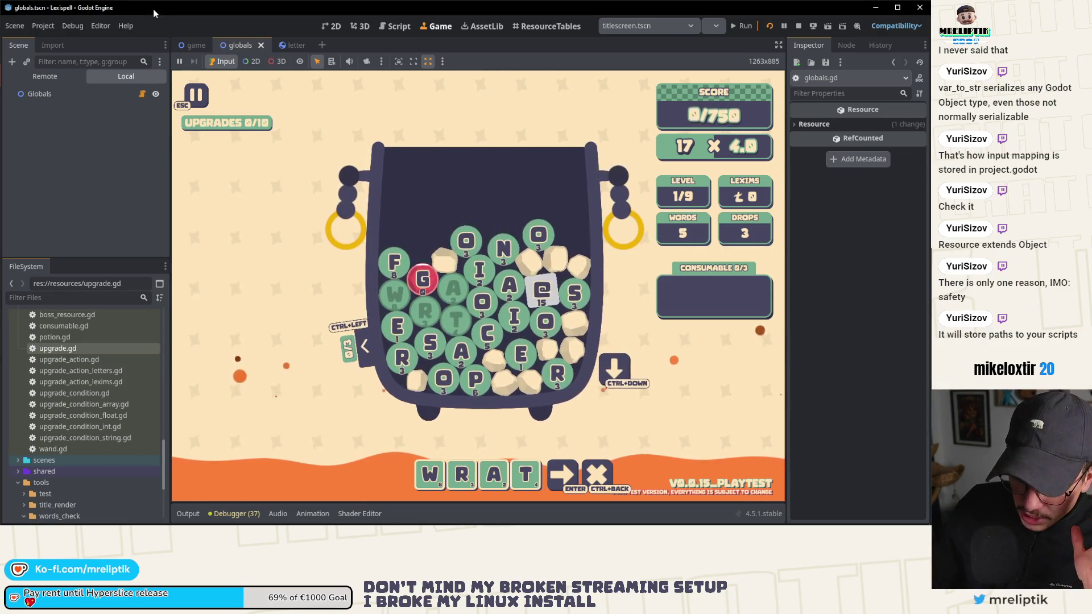